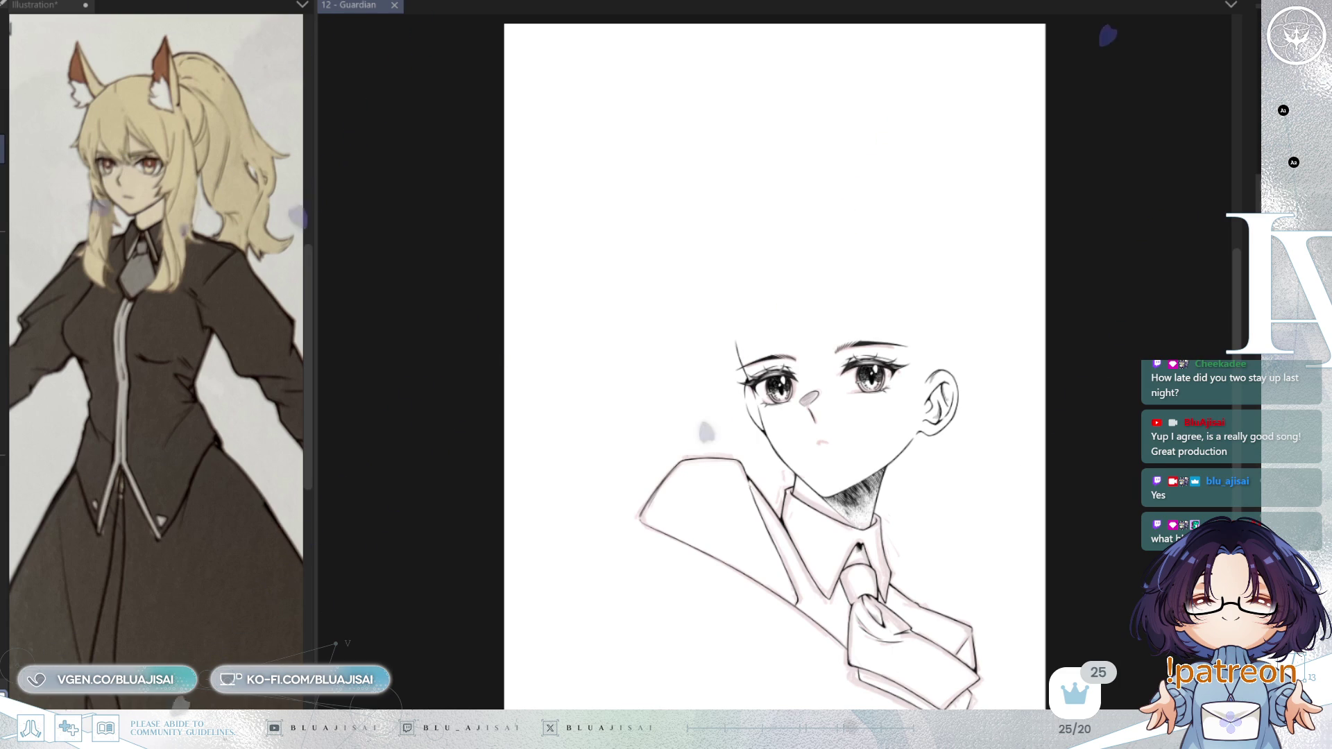
- Zoom in on the face and show the pink hair and fox-ear sketch layer
scroll(983, 488, "up", 4)
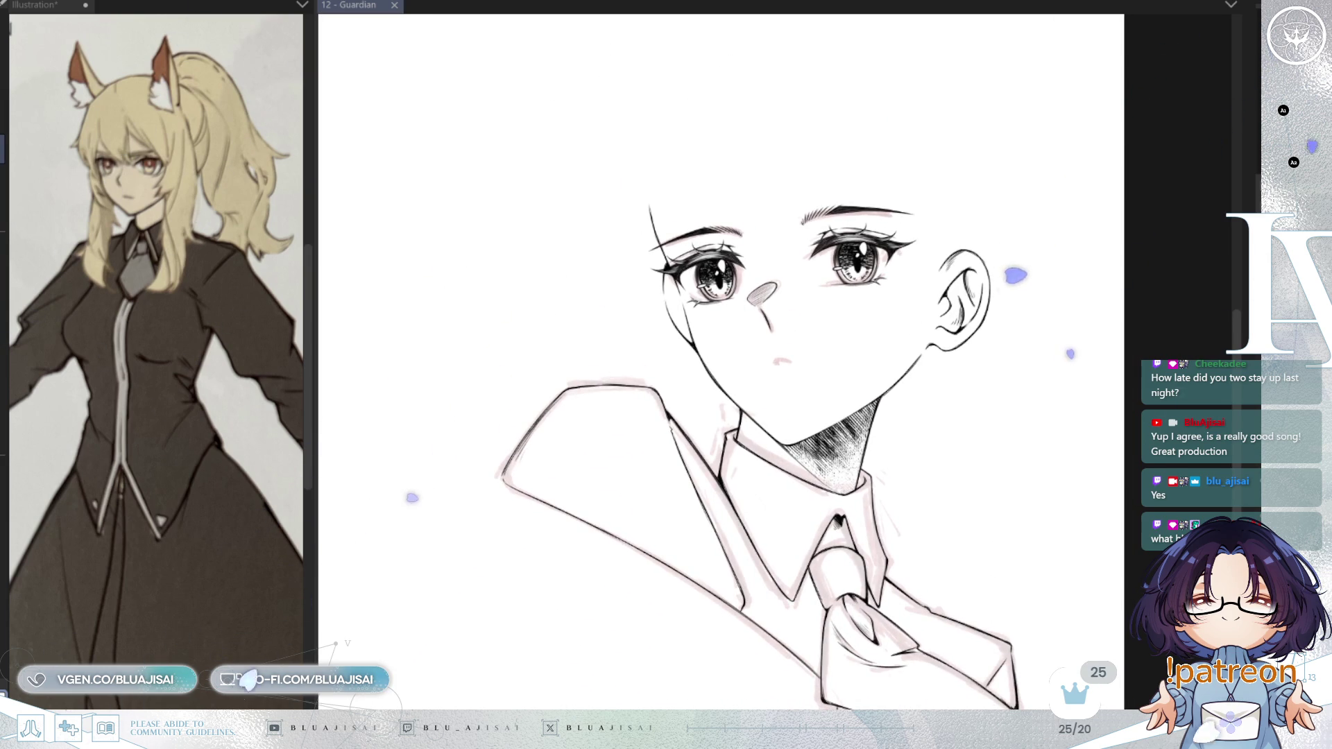
left_click(1249, 452)
left_click_drag(1104, 480, 1087, 500)
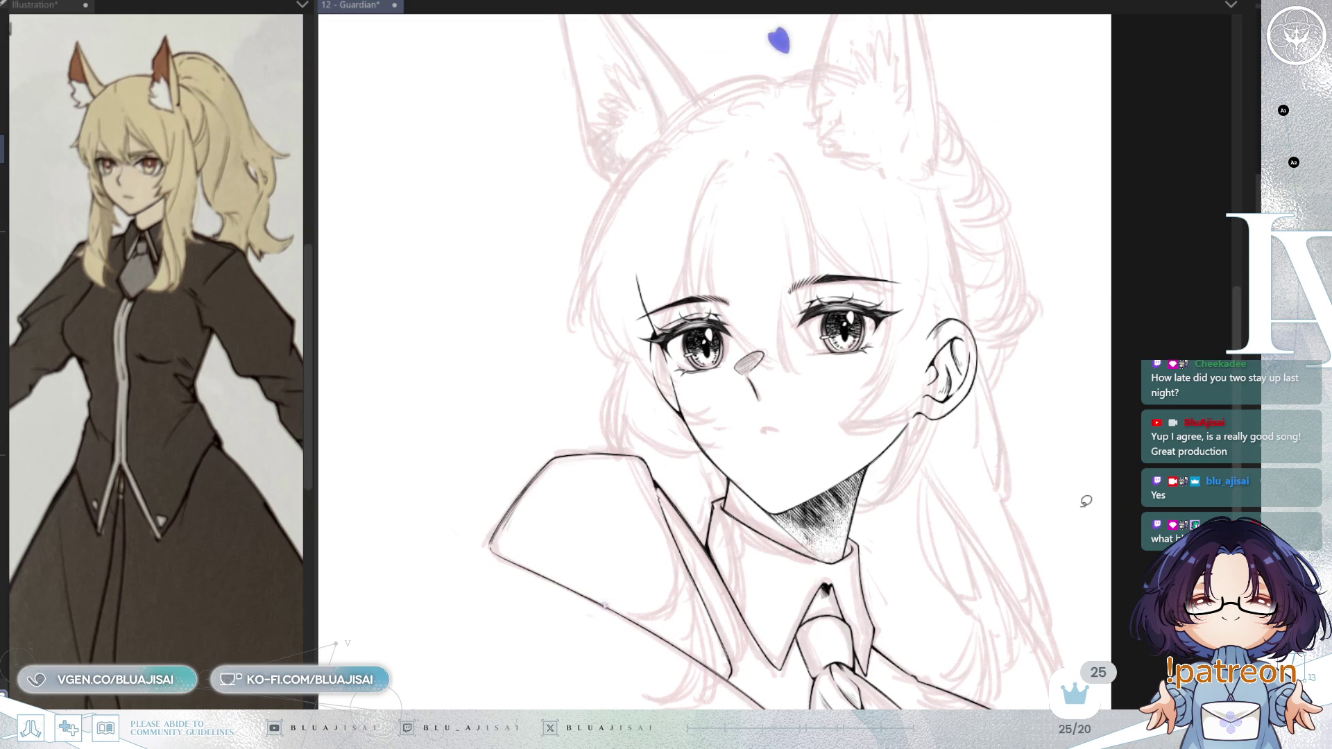
- Restore the inked collar and tie lines, then save the drawing
key("Delete")
key("ctrl+z")
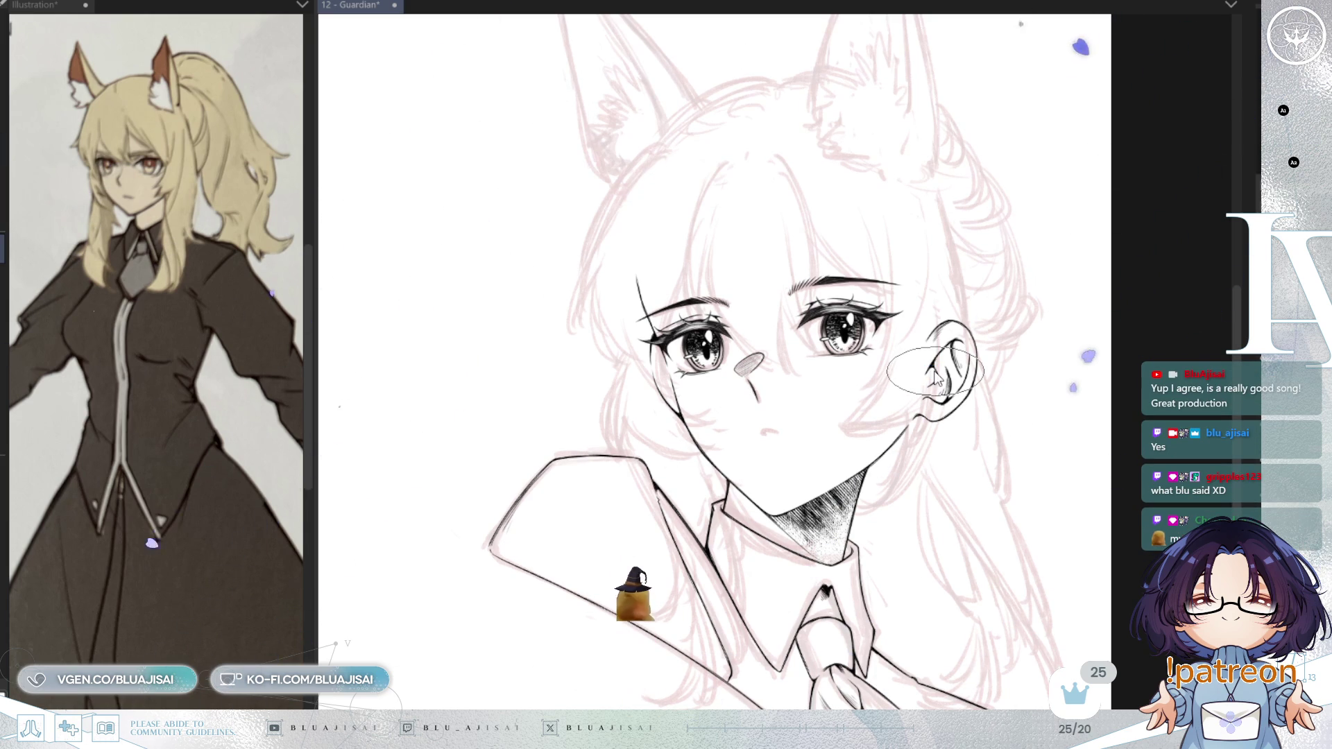
key("ctrl+s")
- Mirror the canvas view to check proportions, then return it to normal
key("h")
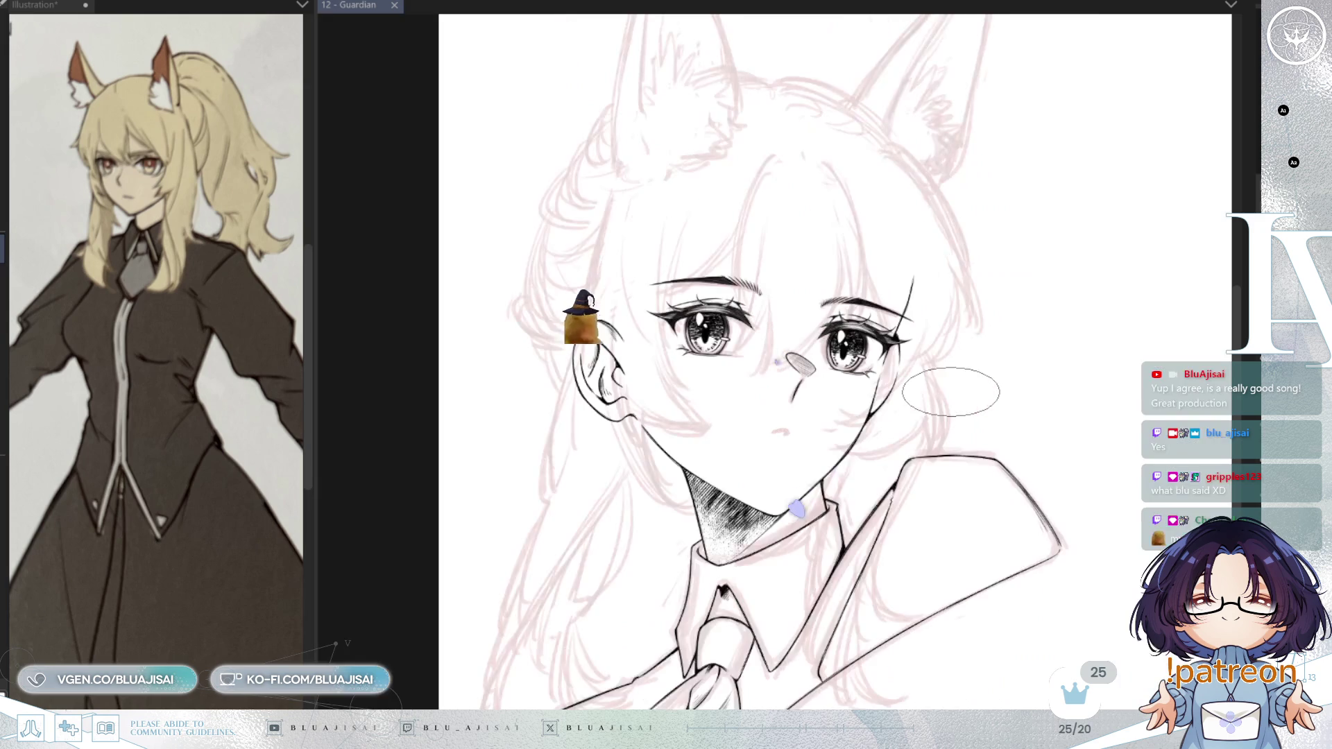
key("h")
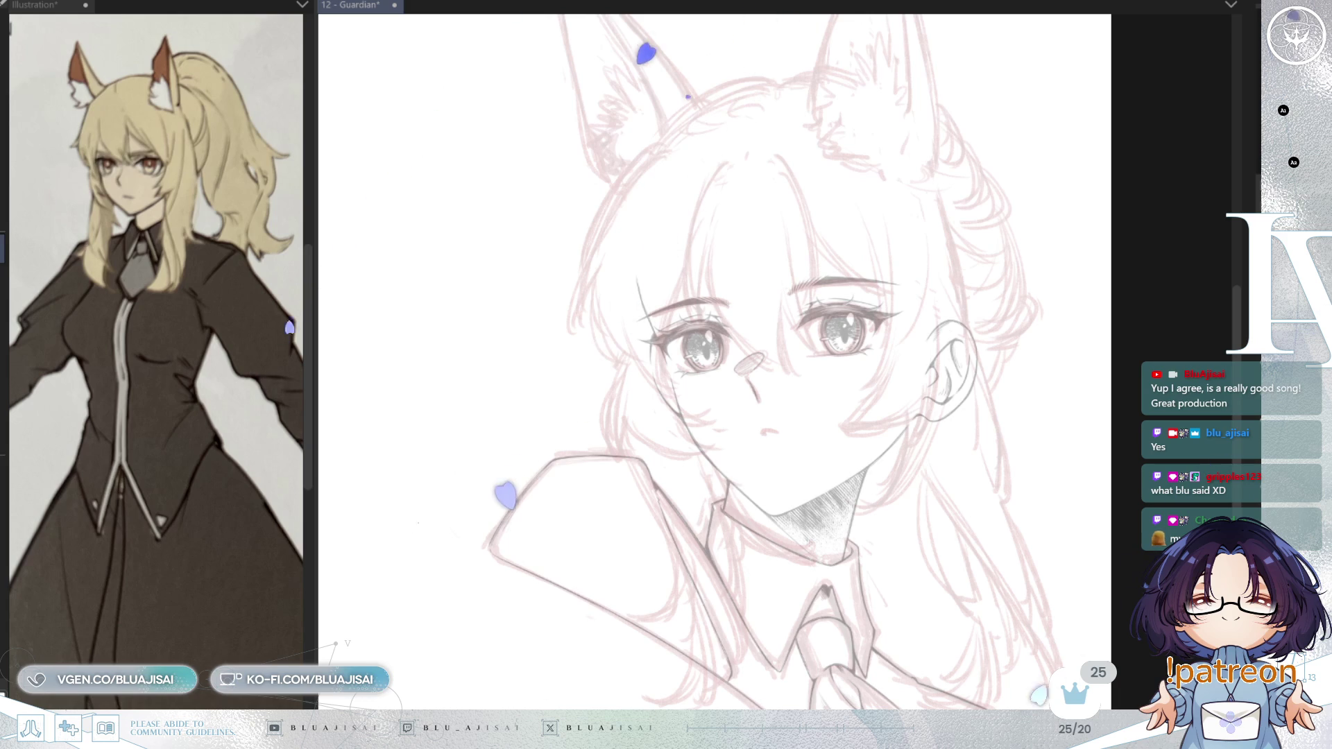
left_click_drag(854, 326, 836, 301)
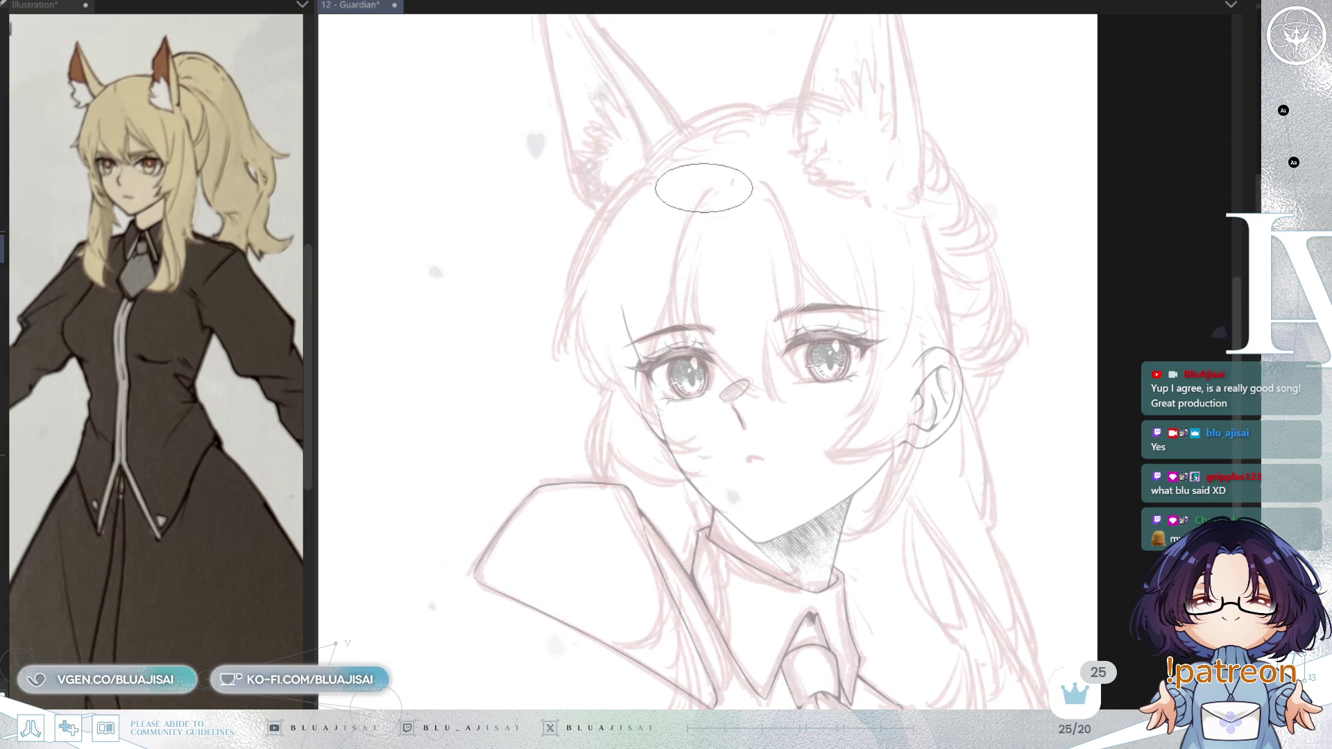
- Ink a curved hair strand from the forehead, redrawing it until it ends near the left eye
left_click_drag(709, 186, 670, 317)
key("ctrl+z")
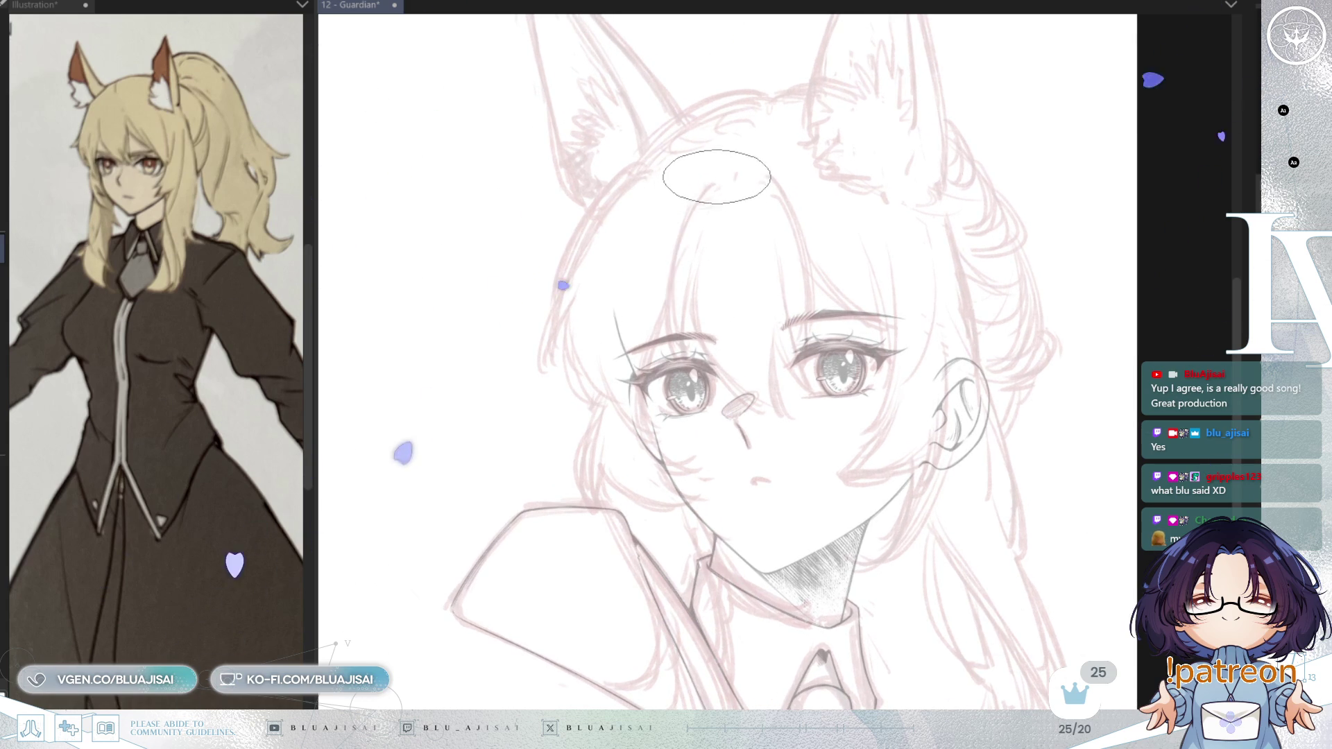
left_click_drag(711, 185, 672, 337)
scroll(714, 182, "up", 1)
key("ctrl+z")
left_click_drag(714, 181, 676, 399)
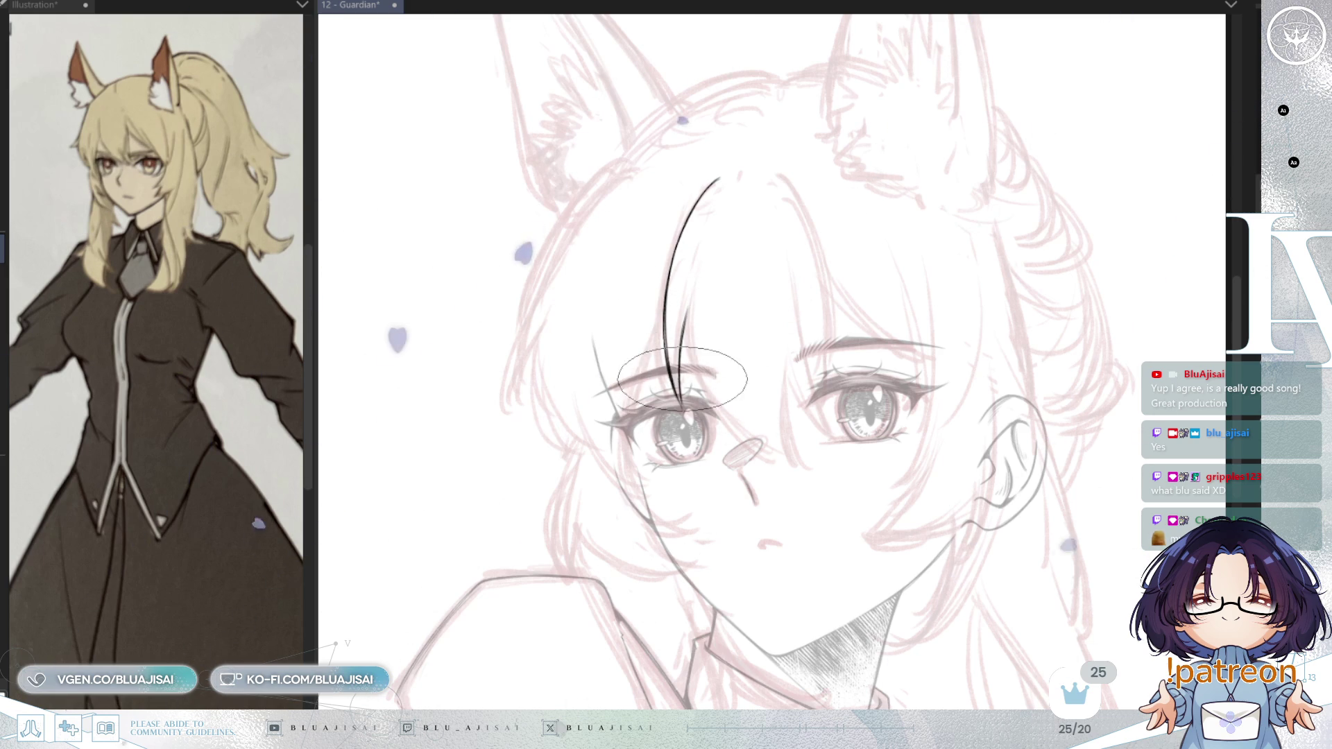
- Save the drawing and lengthen the top end of the forehead hair strand
scroll(682, 393, "up", 1)
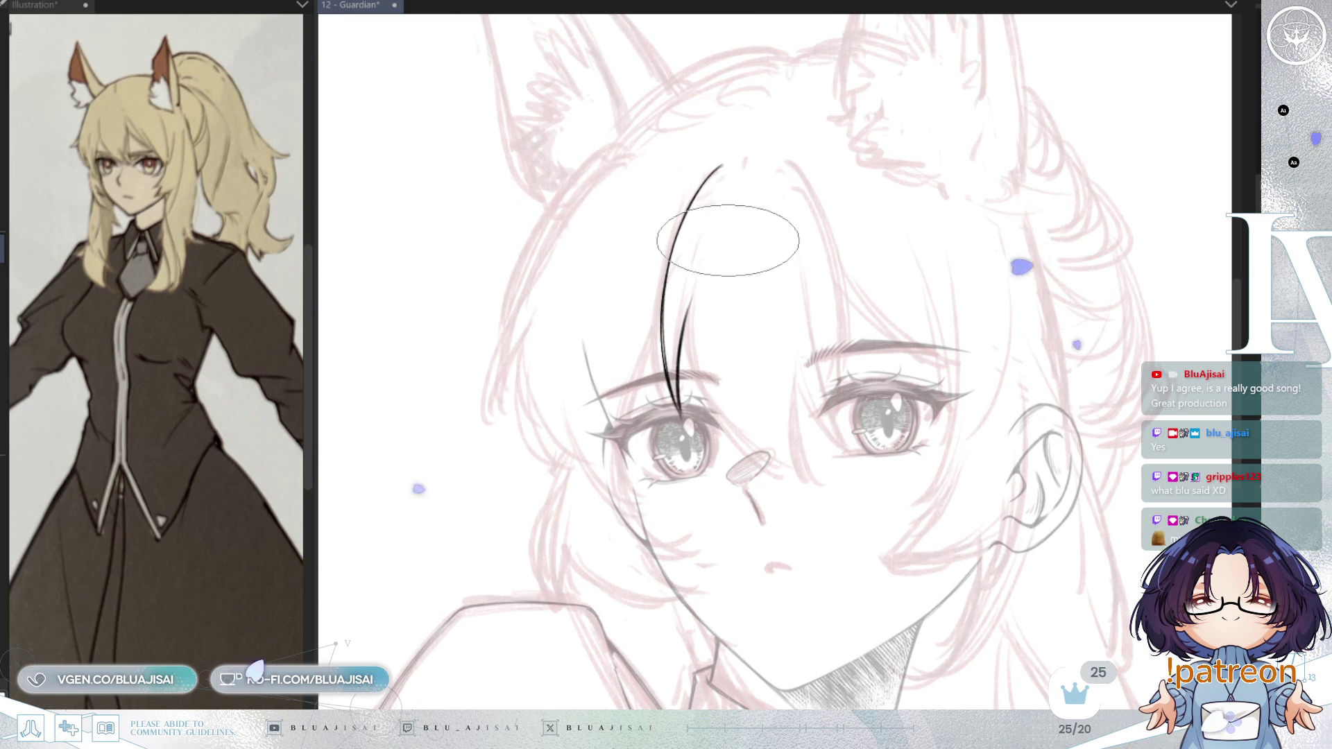
key("ctrl+s")
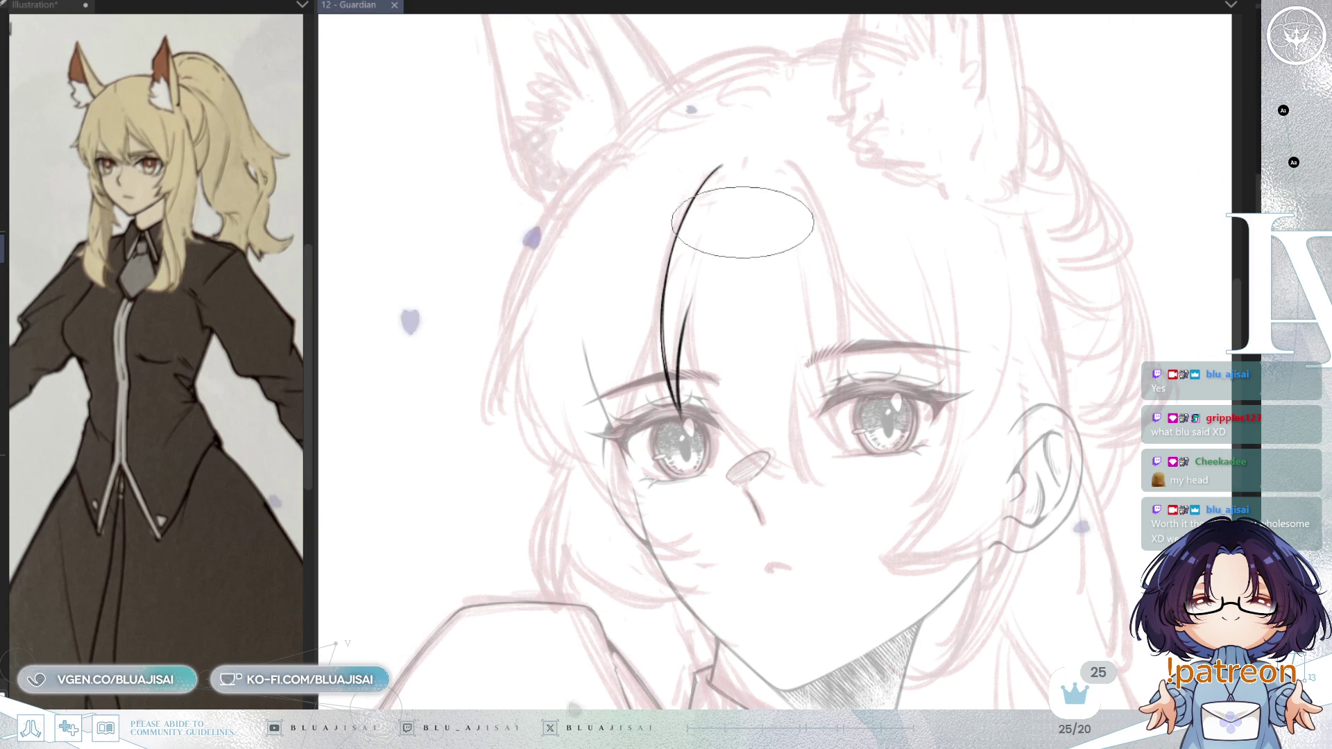
key("asciicircum")
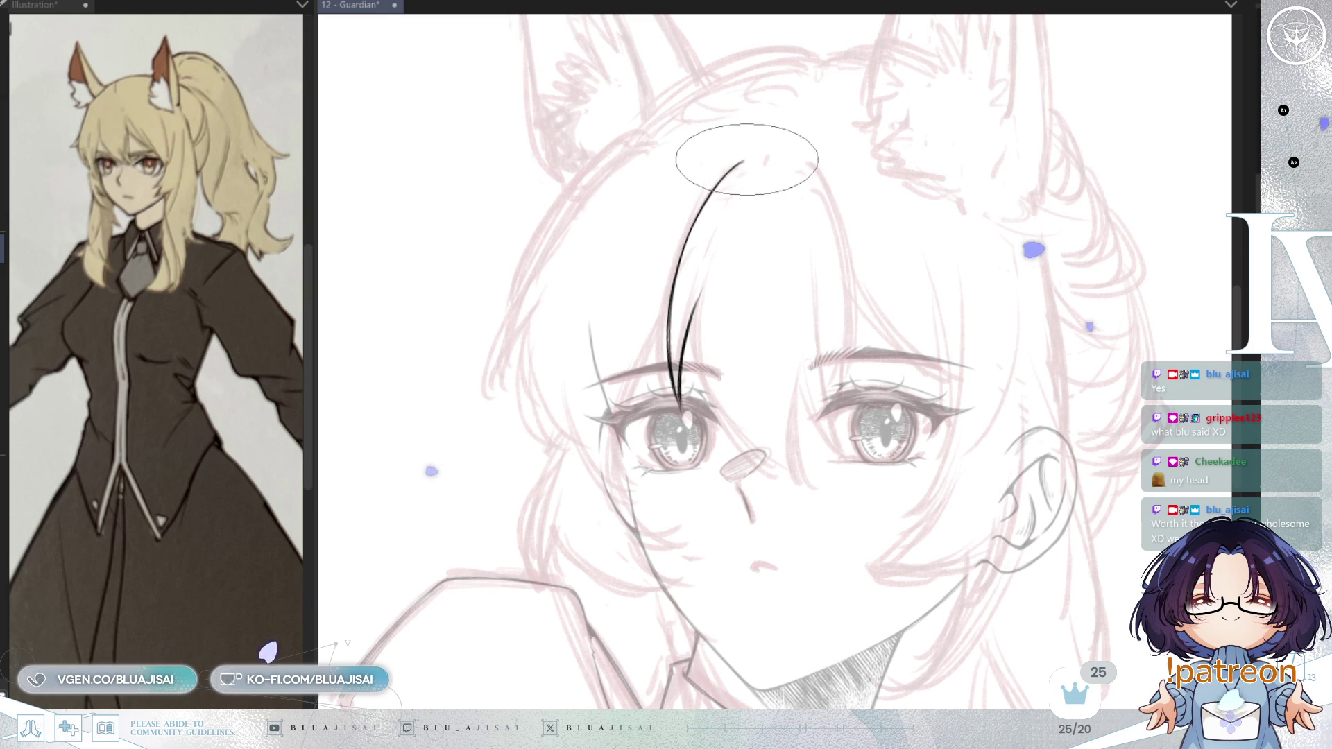
left_click_drag(728, 169, 748, 159)
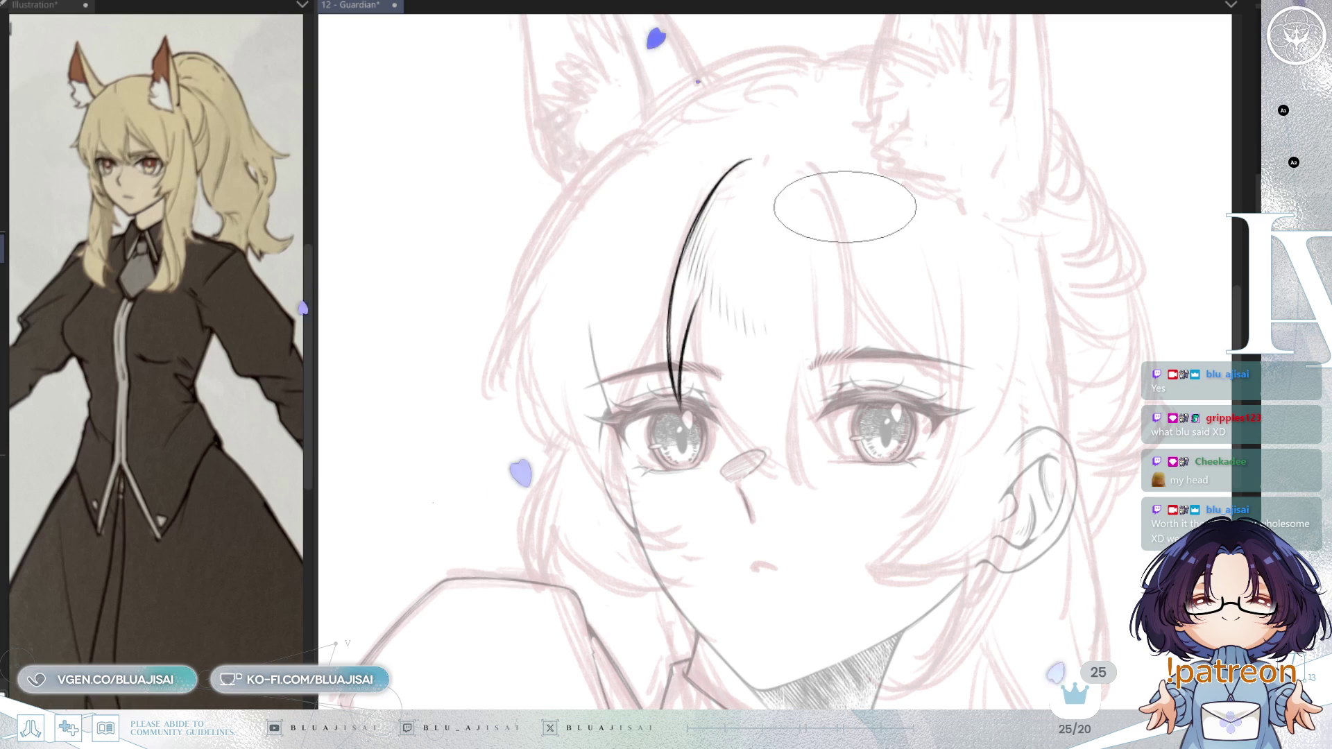
- With the canvas mirrored, ink a second hair strand curving down over the eyebrow
key("h")
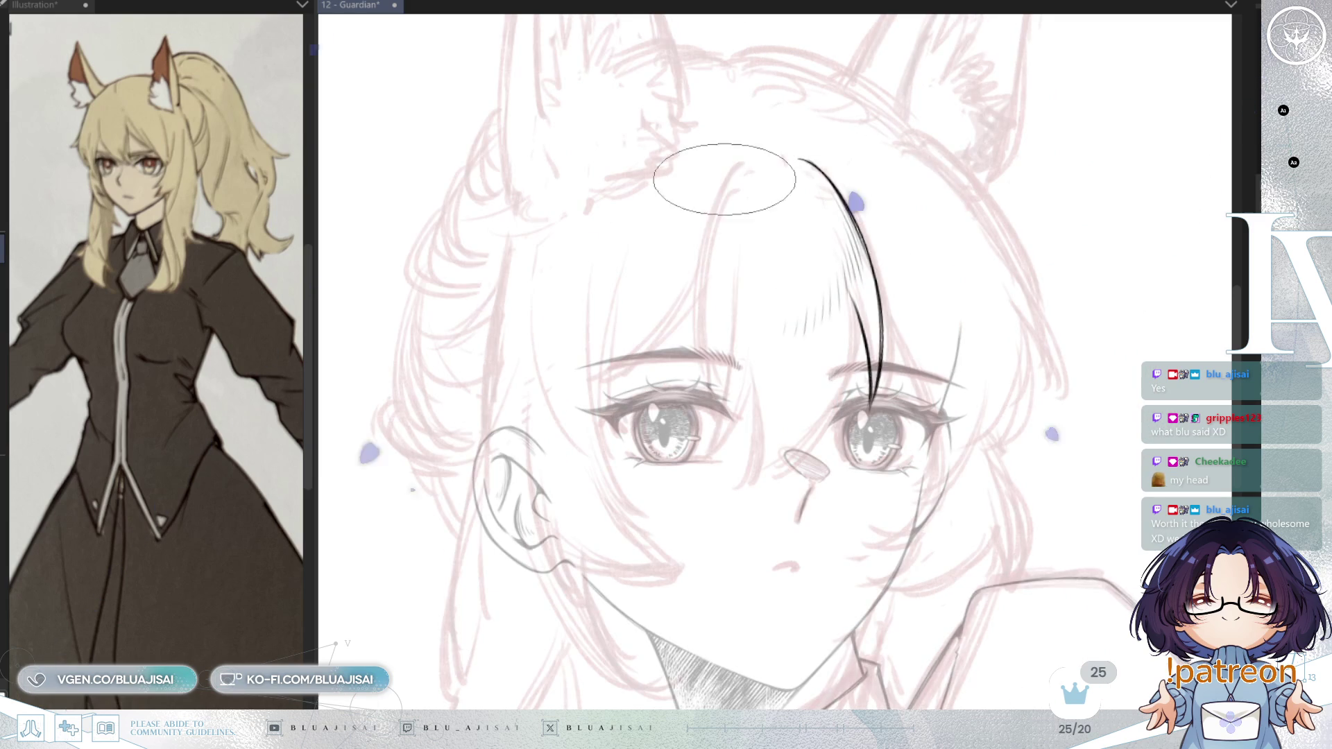
left_click_drag(738, 163, 689, 361)
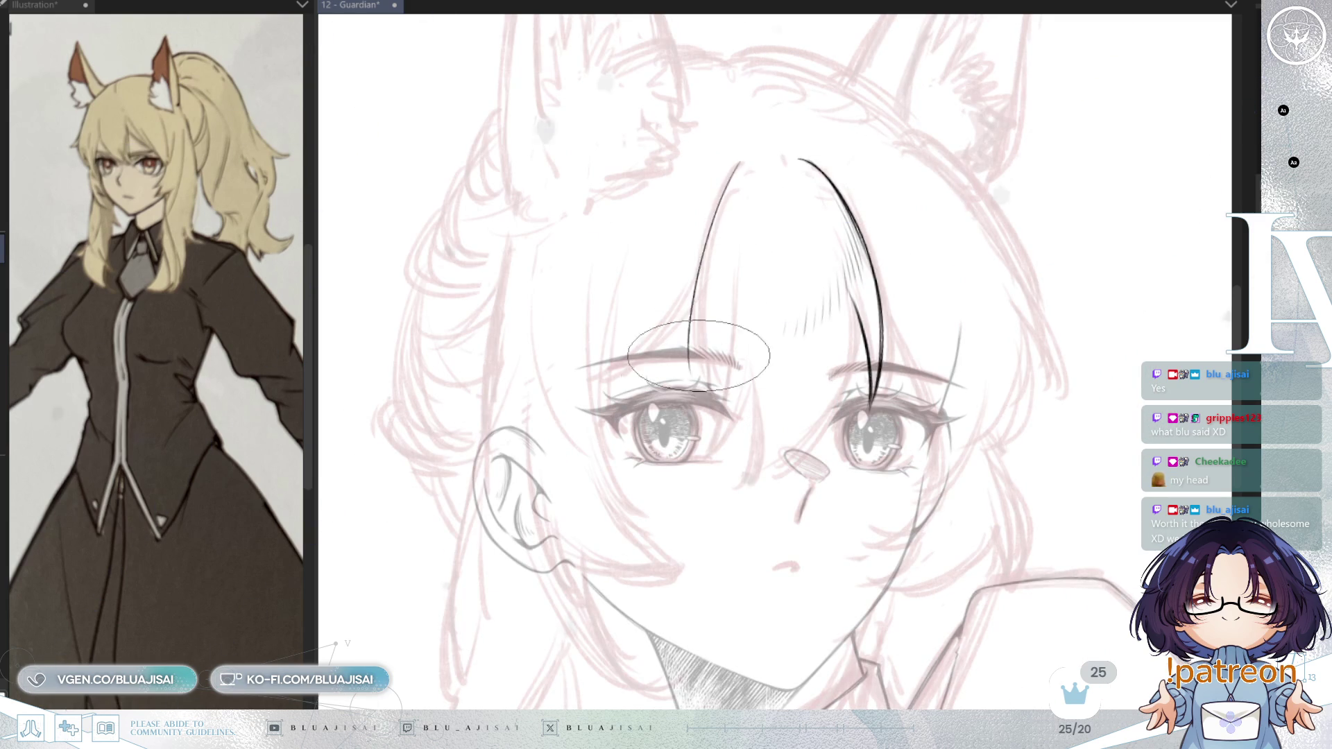
left_click_drag(695, 259, 684, 259)
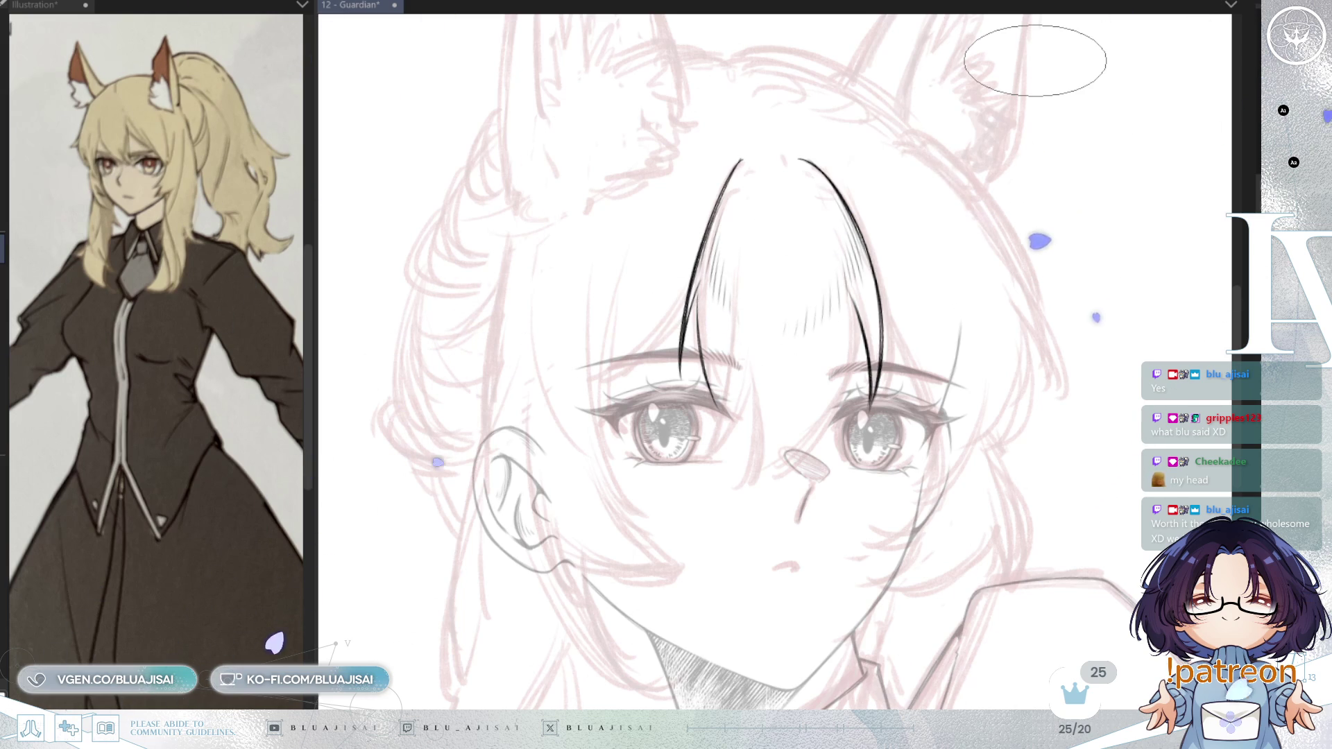
- Save the drawing, unflip the canvas and zoom in on the bangs
key("ctrl+s")
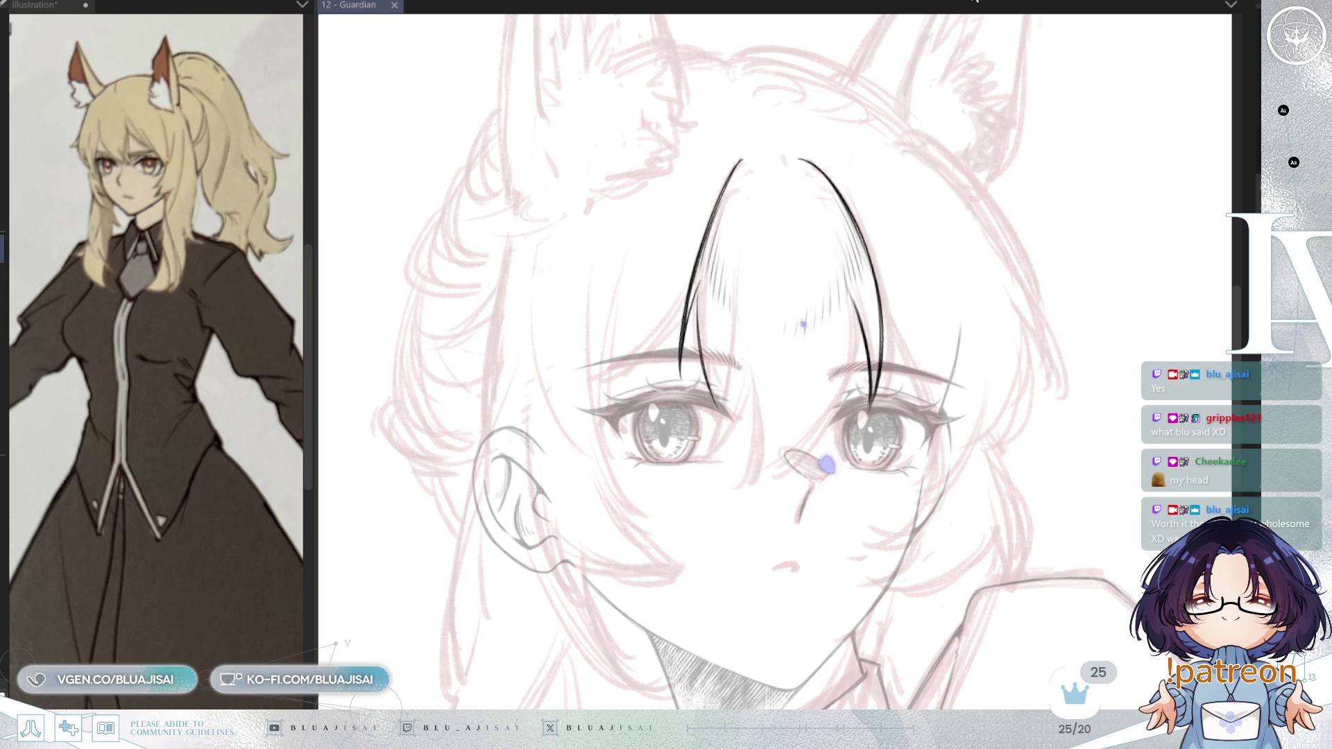
mouse_move(748, 155)
left_mouse_down()
mouse_move(719, 208)
mouse_move(739, 170)
left_mouse_up()
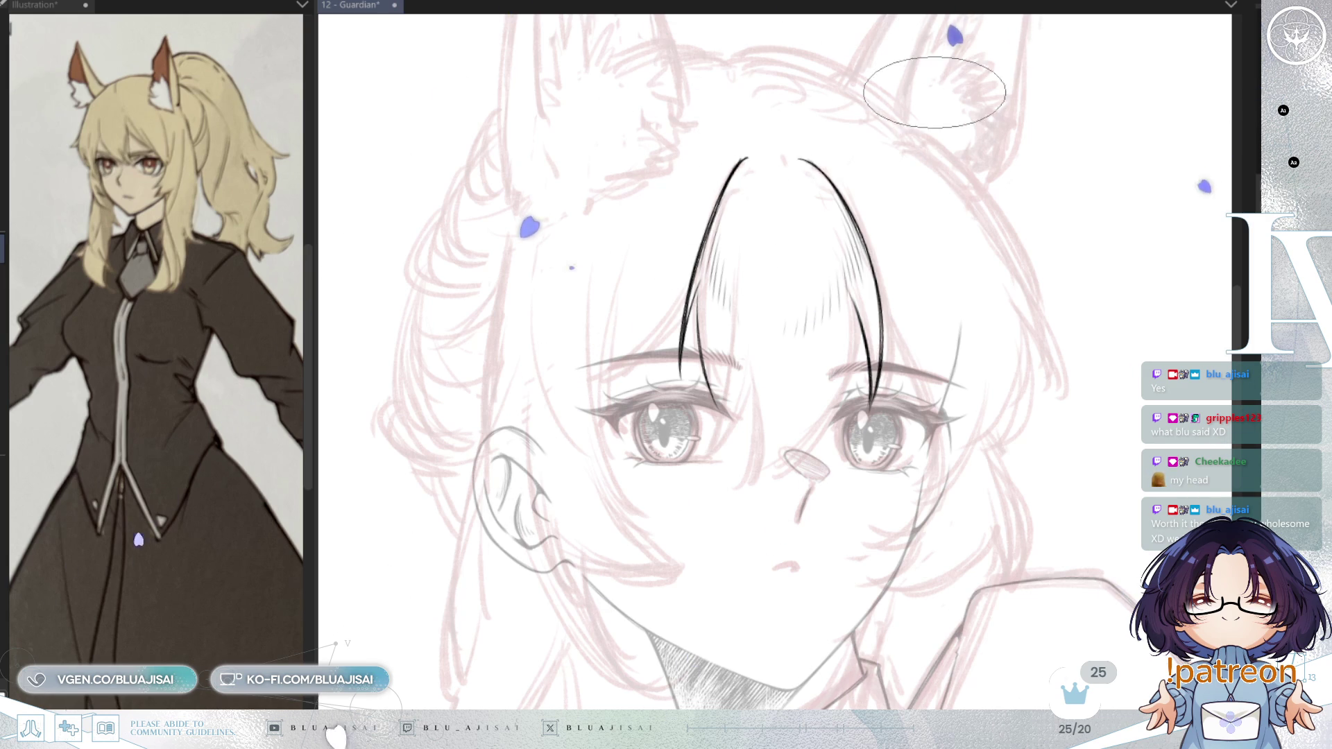
key("h")
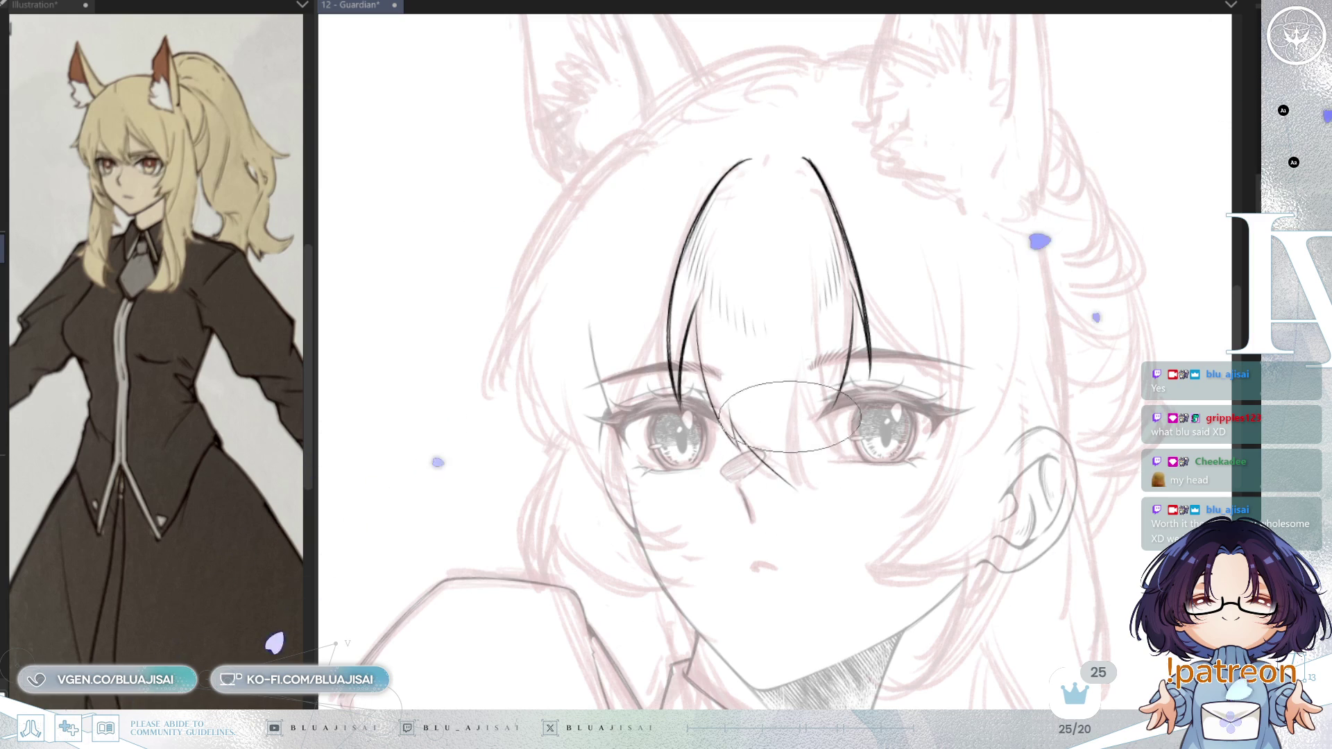
mouse_move(796, 383)
left_mouse_down()
mouse_move(743, 274)
mouse_move(722, 497)
left_mouse_up()
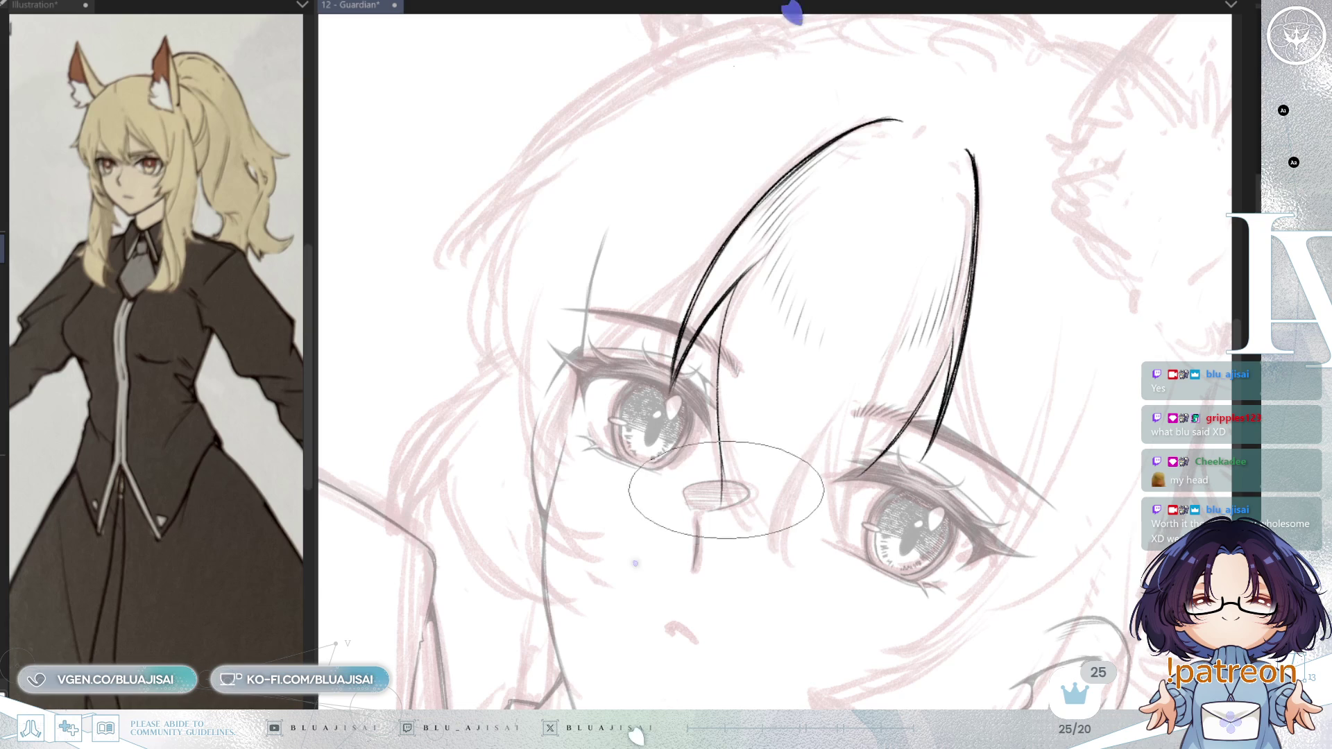
- Ink a thin hair strand down the middle of the bangs between the eyes
key("minus")
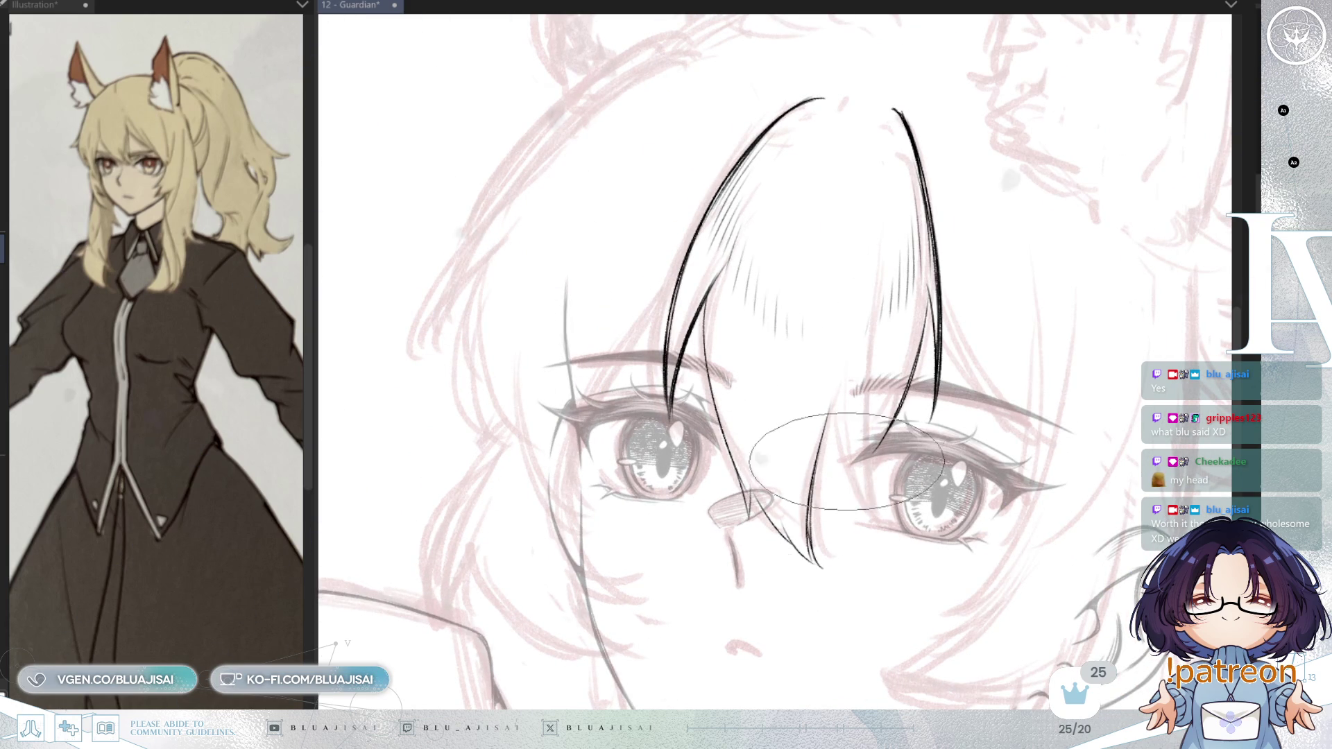
left_click_drag(875, 362, 867, 519)
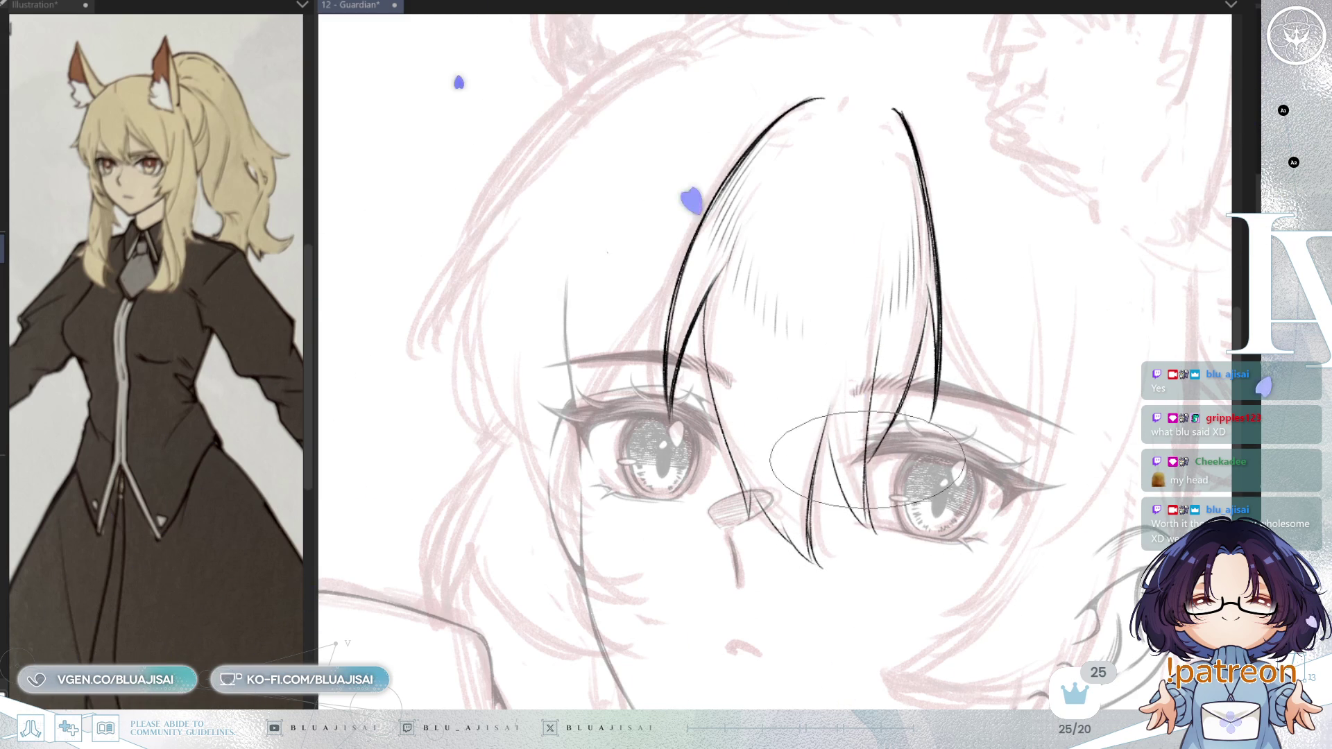
scroll(895, 312, "down", 2)
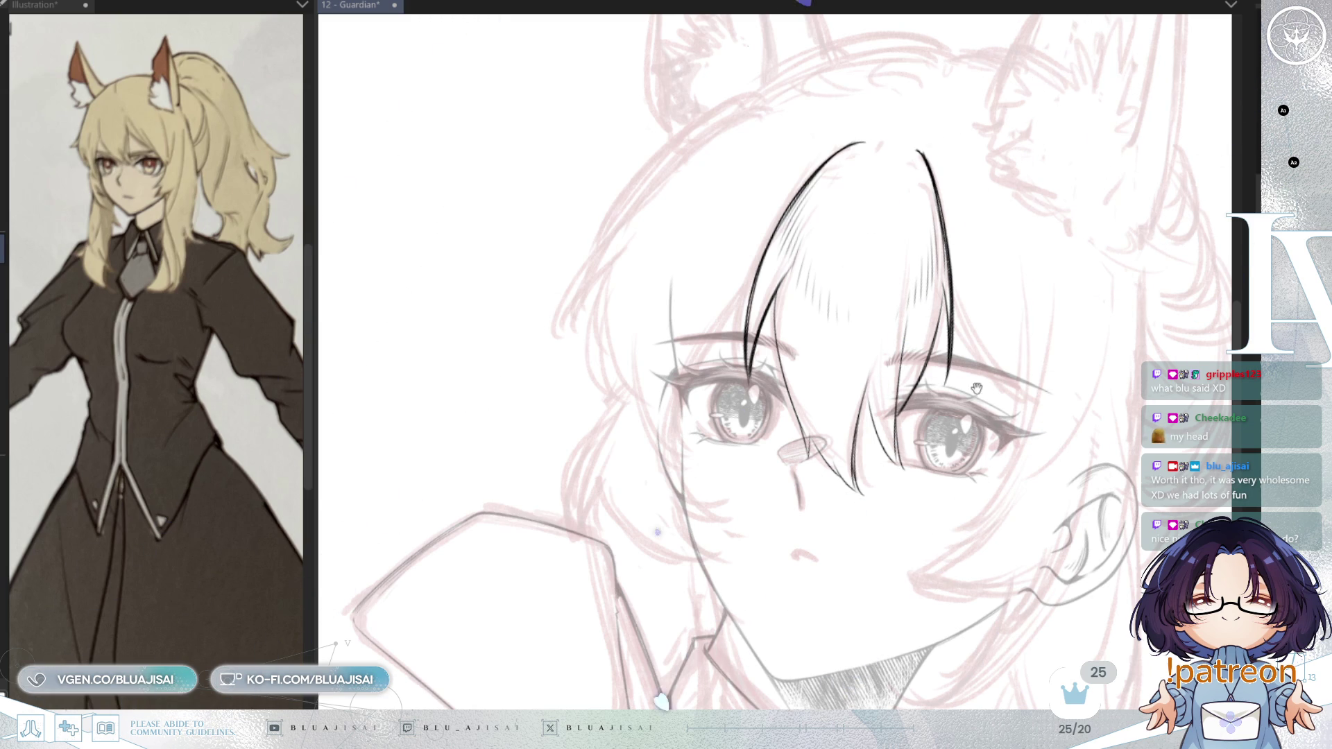
- Rotate and mirror the canvas view to check the bangs and face
scroll(976, 385, "up", 3)
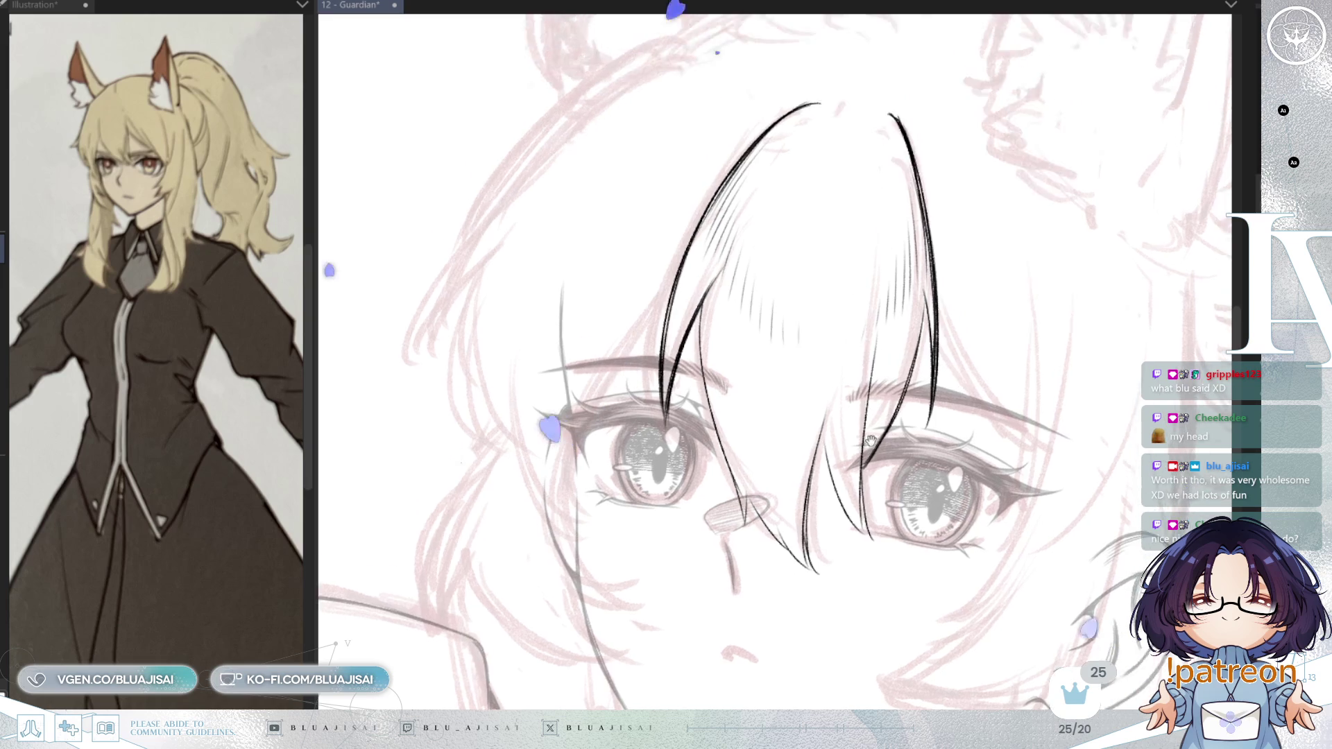
left_click_drag(872, 446, 758, 312)
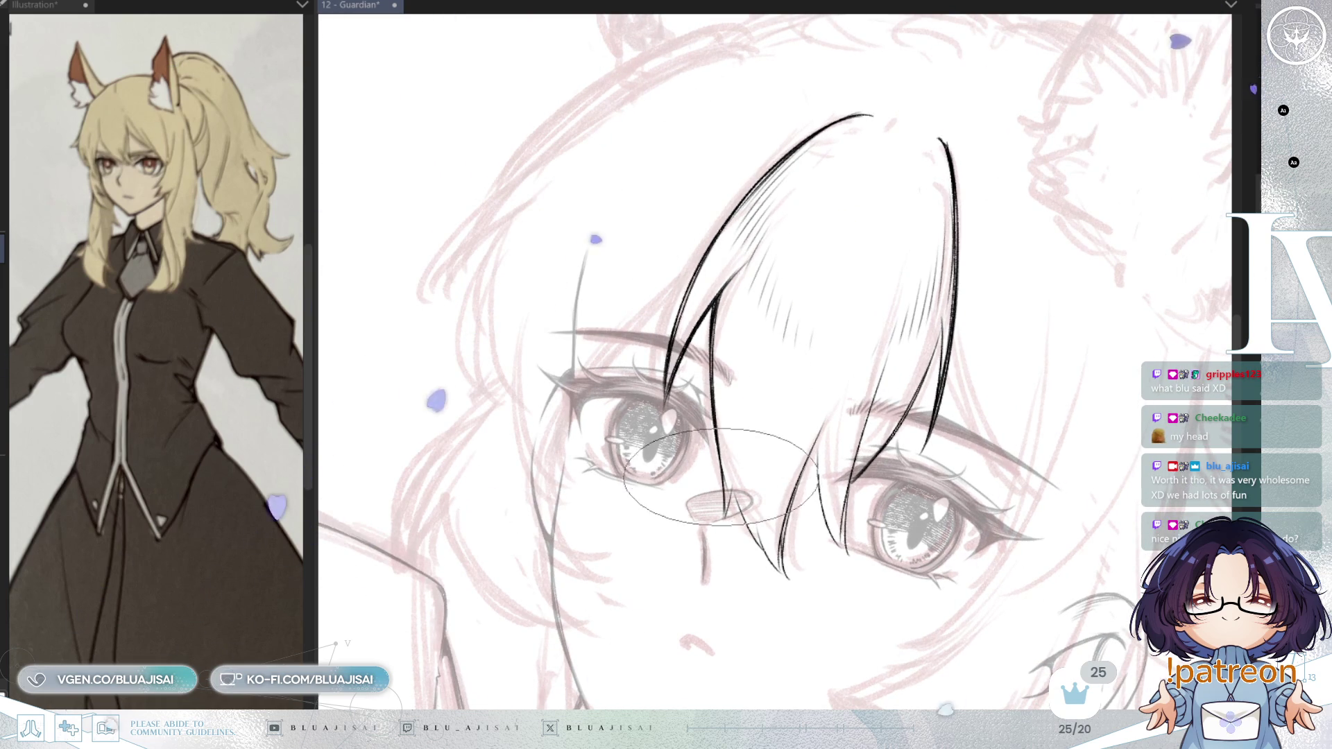
scroll(722, 486, "up", 1)
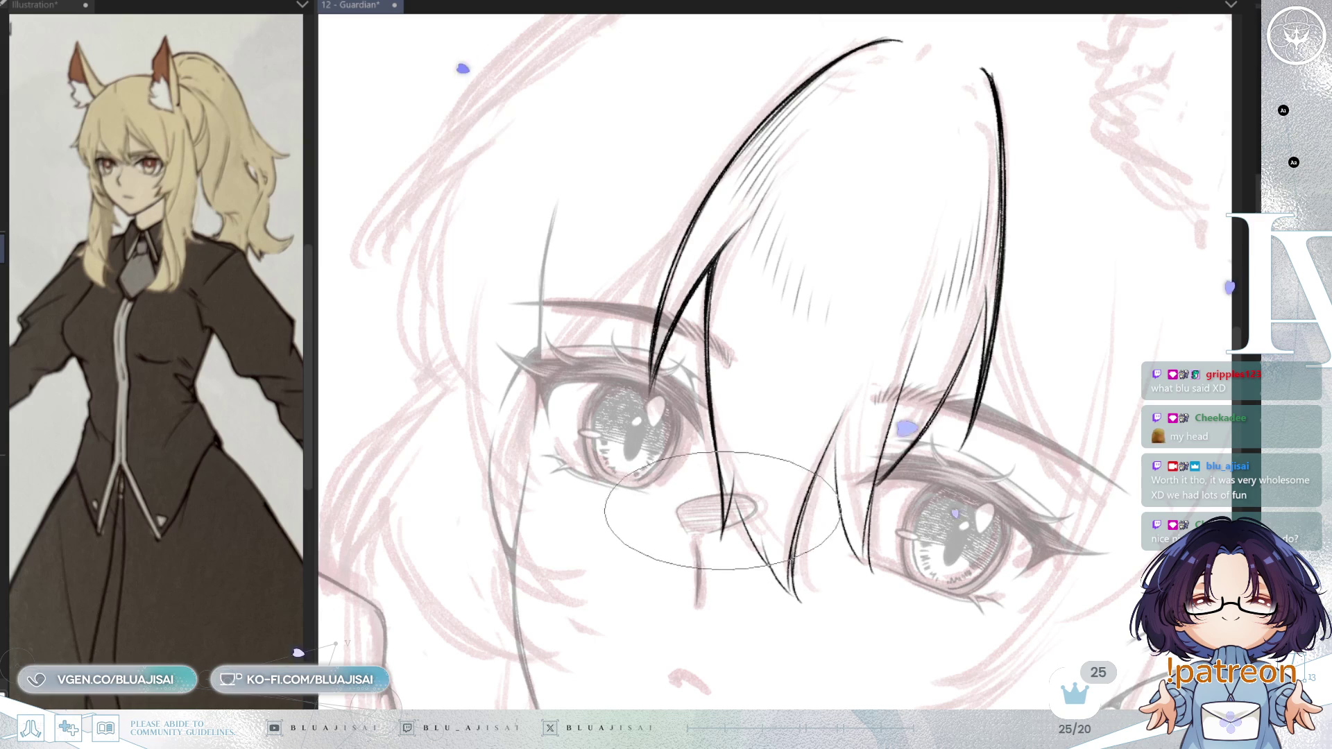
key("asciicircum")
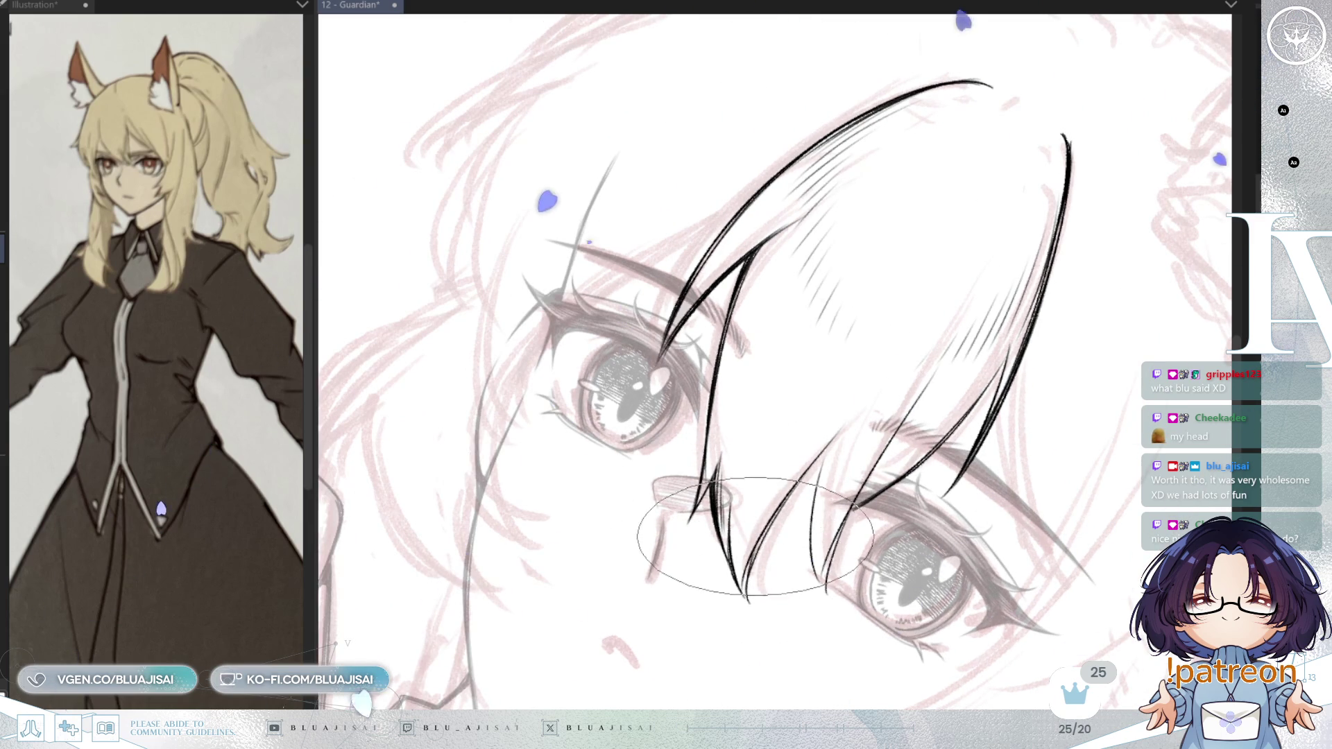
key("minus")
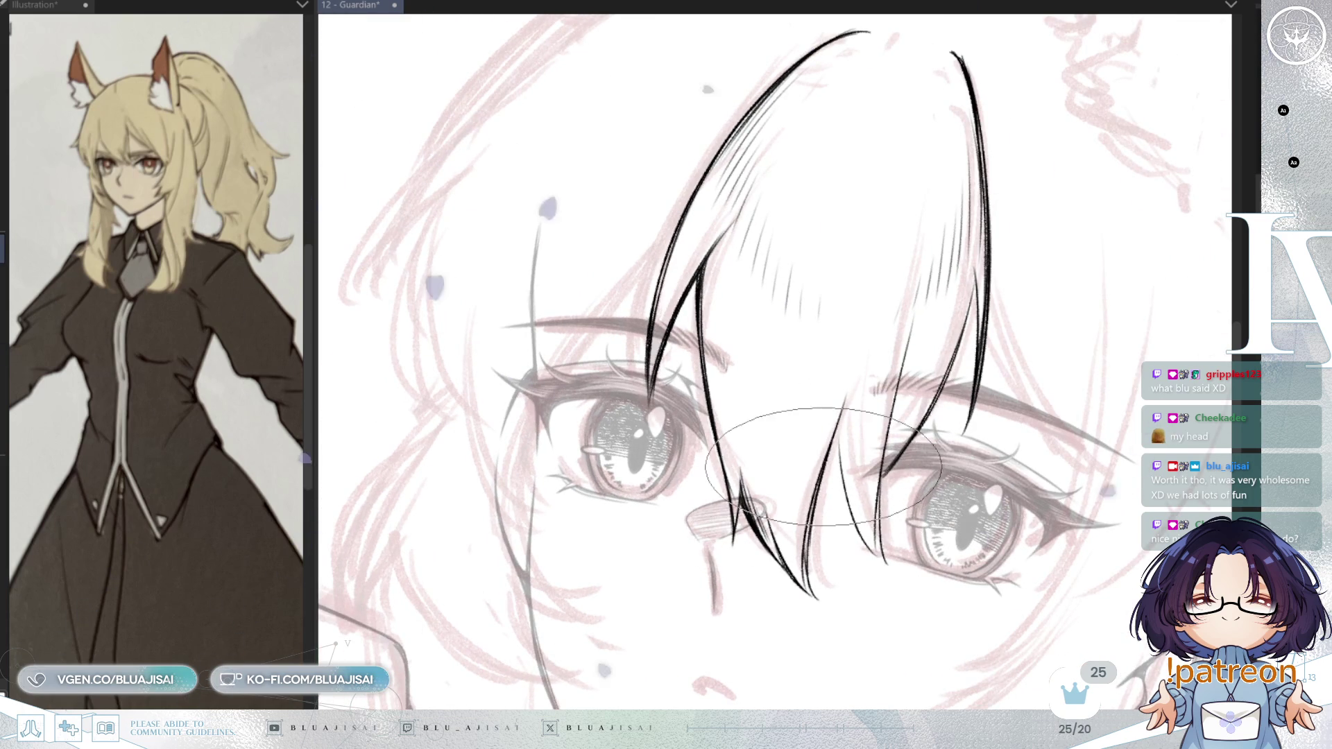
key("minus")
key("minus")
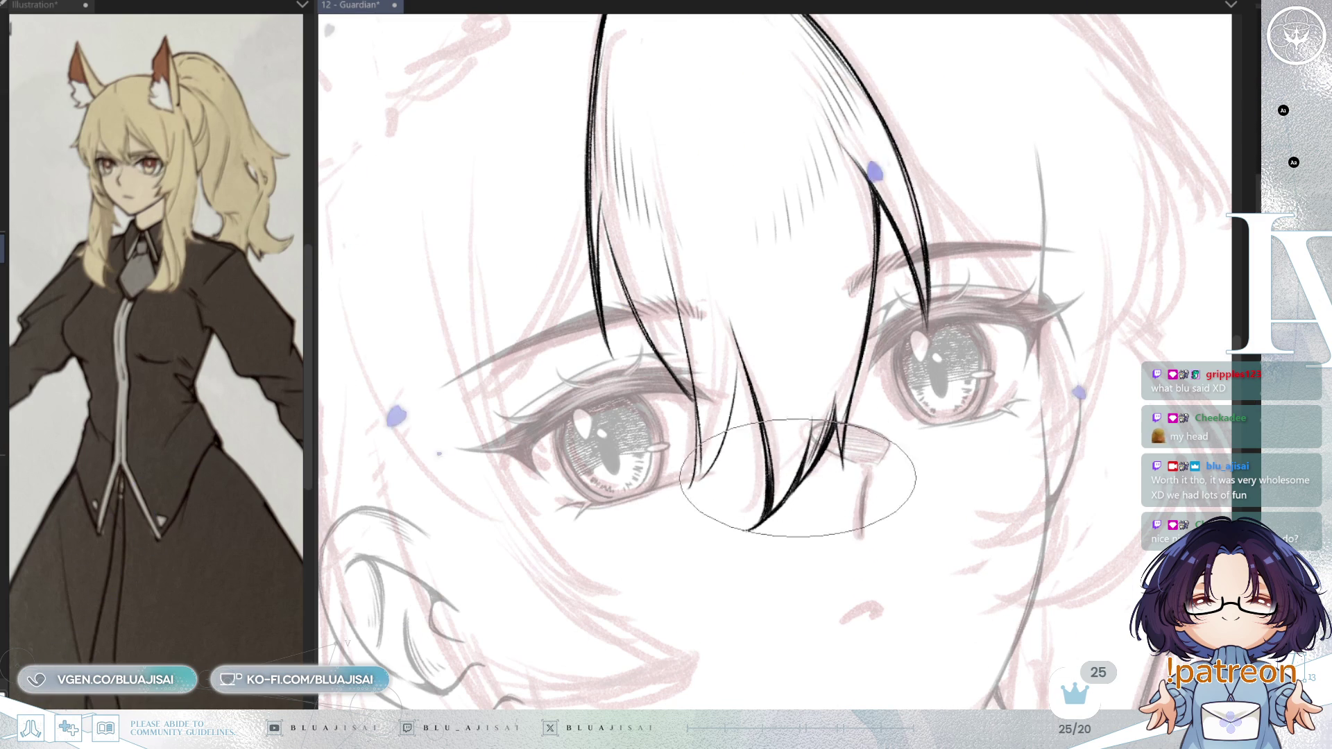
key("h")
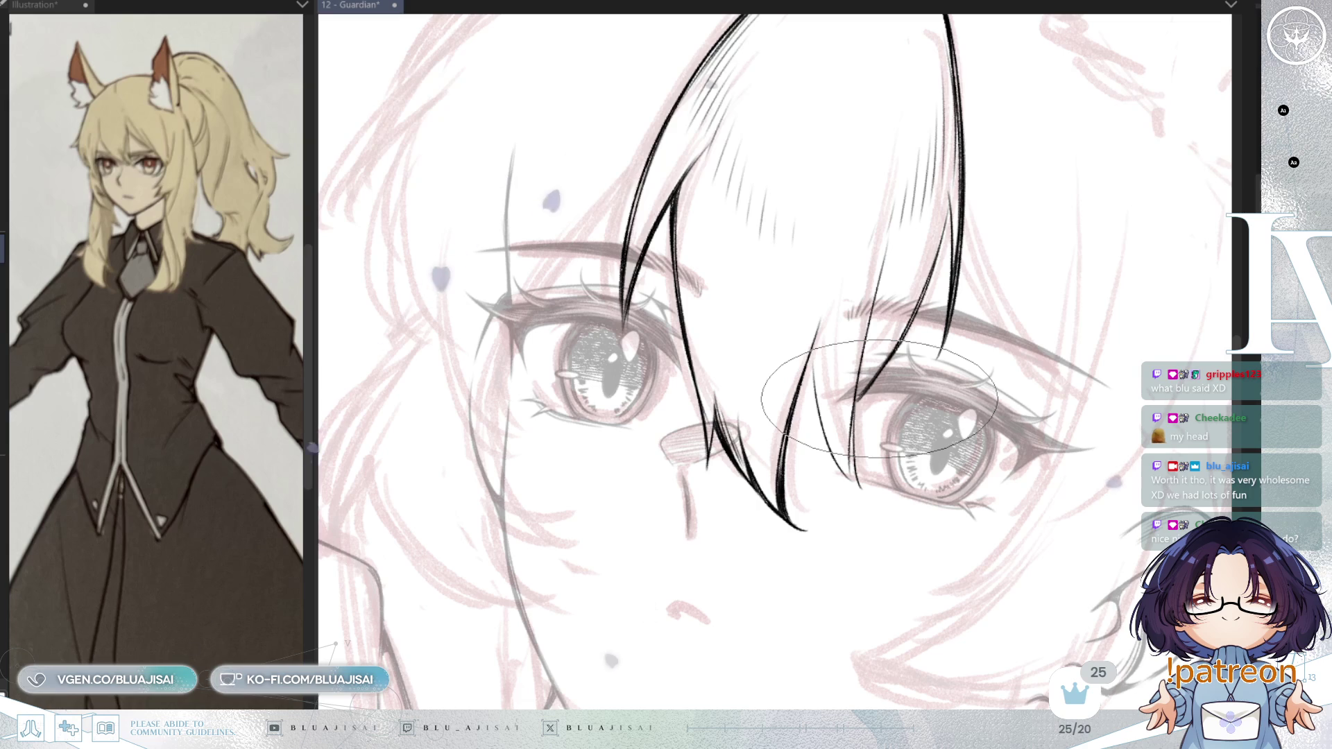
- Save the drawing and ink a hair strand falling over the eyes
mouse_move(880, 399)
left_mouse_down()
mouse_move(878, 466)
mouse_move(764, 382)
mouse_move(699, 298)
left_mouse_up()
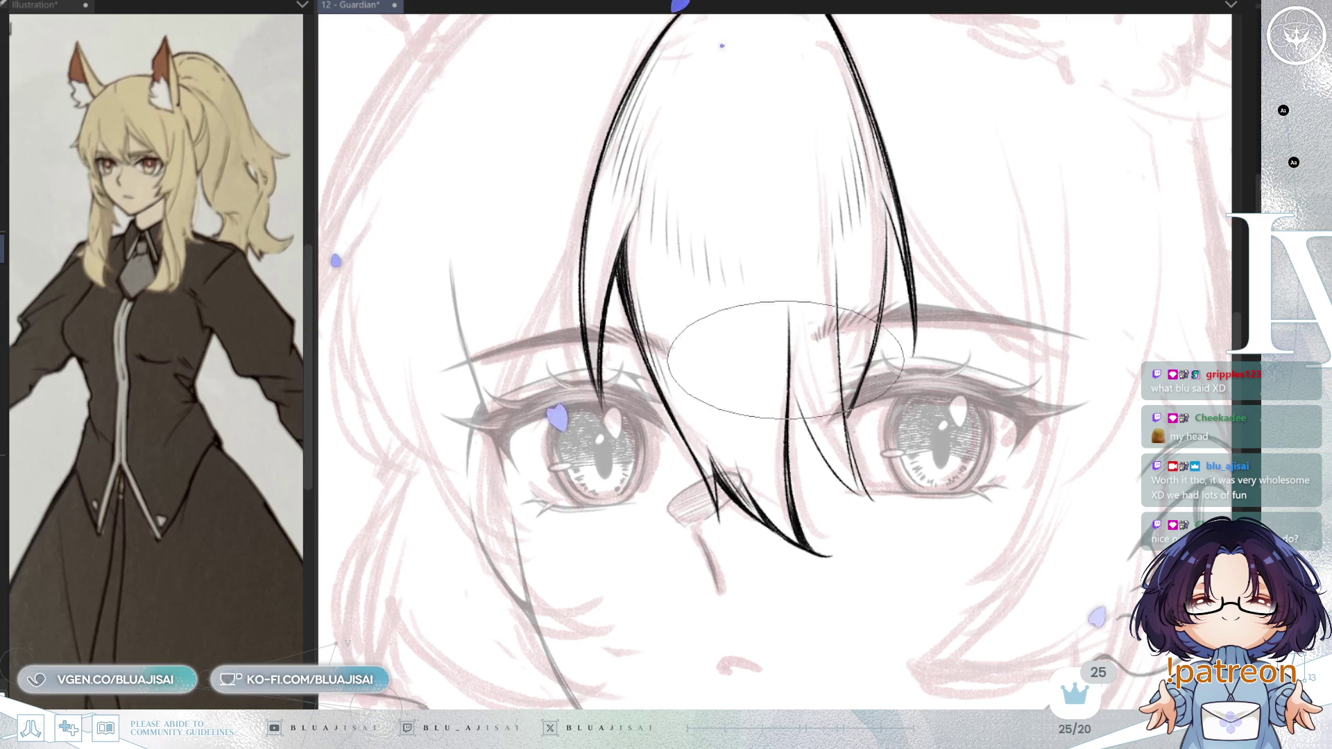
key("asciicircum")
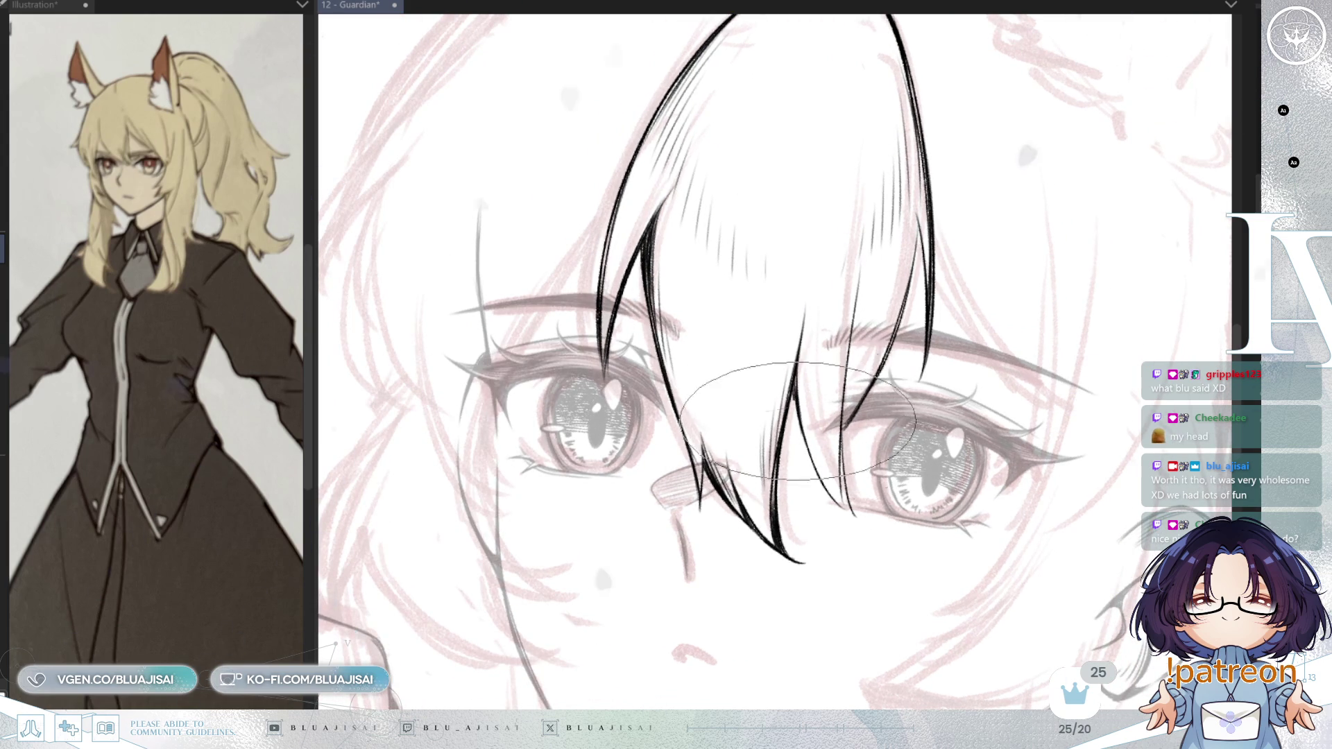
key("asciicircum")
key("asciicircum")
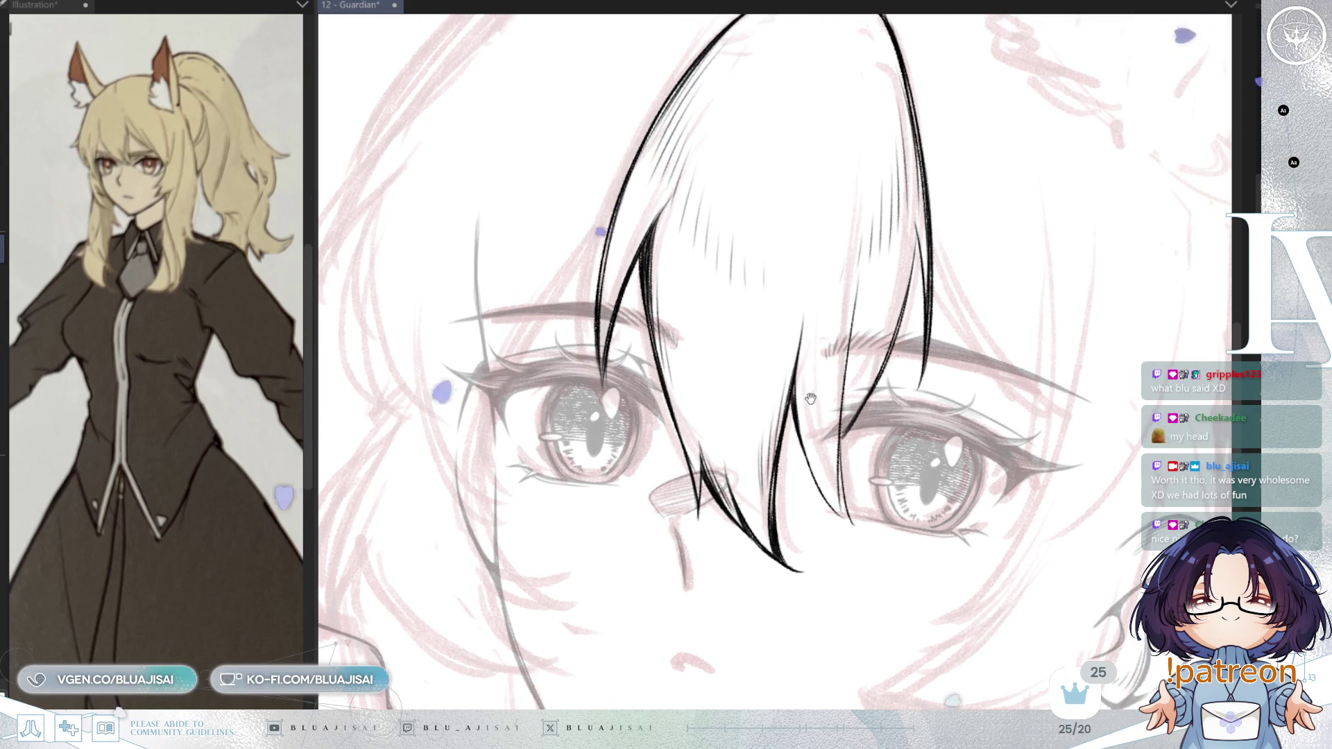
scroll(806, 383, "up", 3)
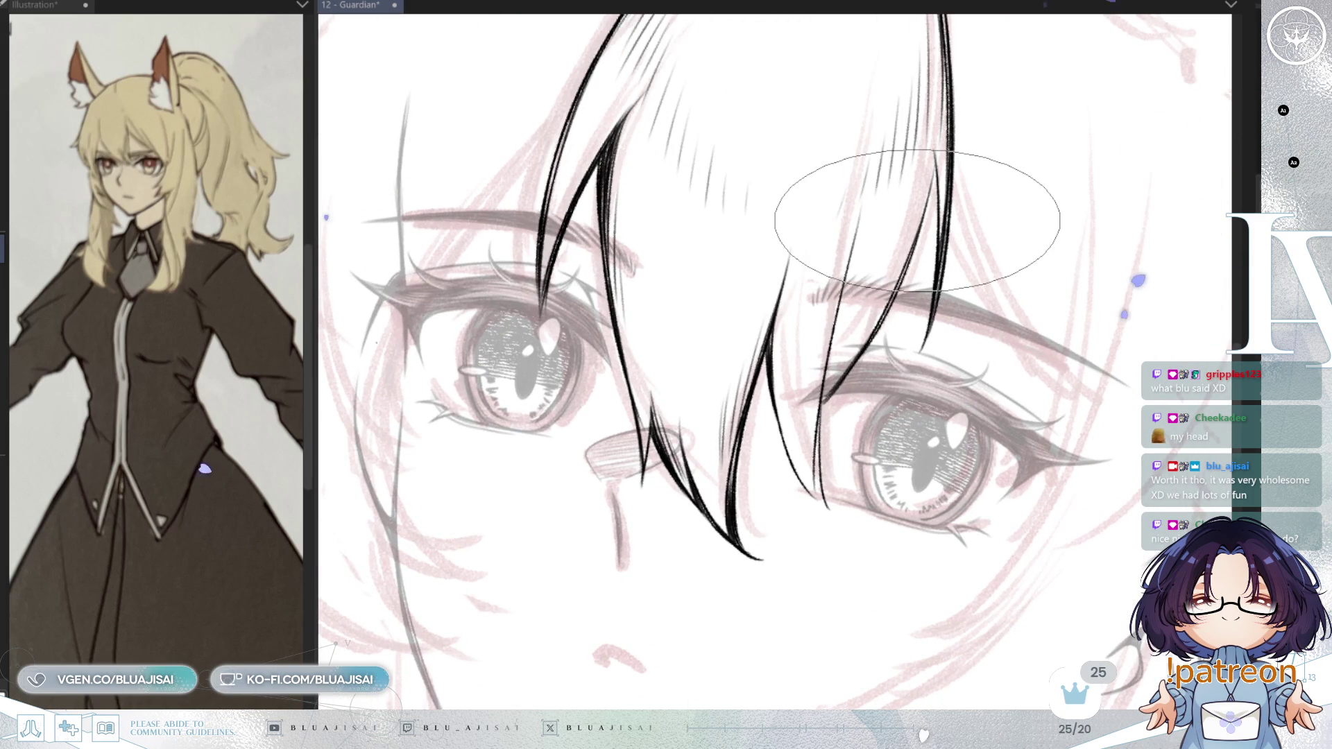
key("ctrl+s")
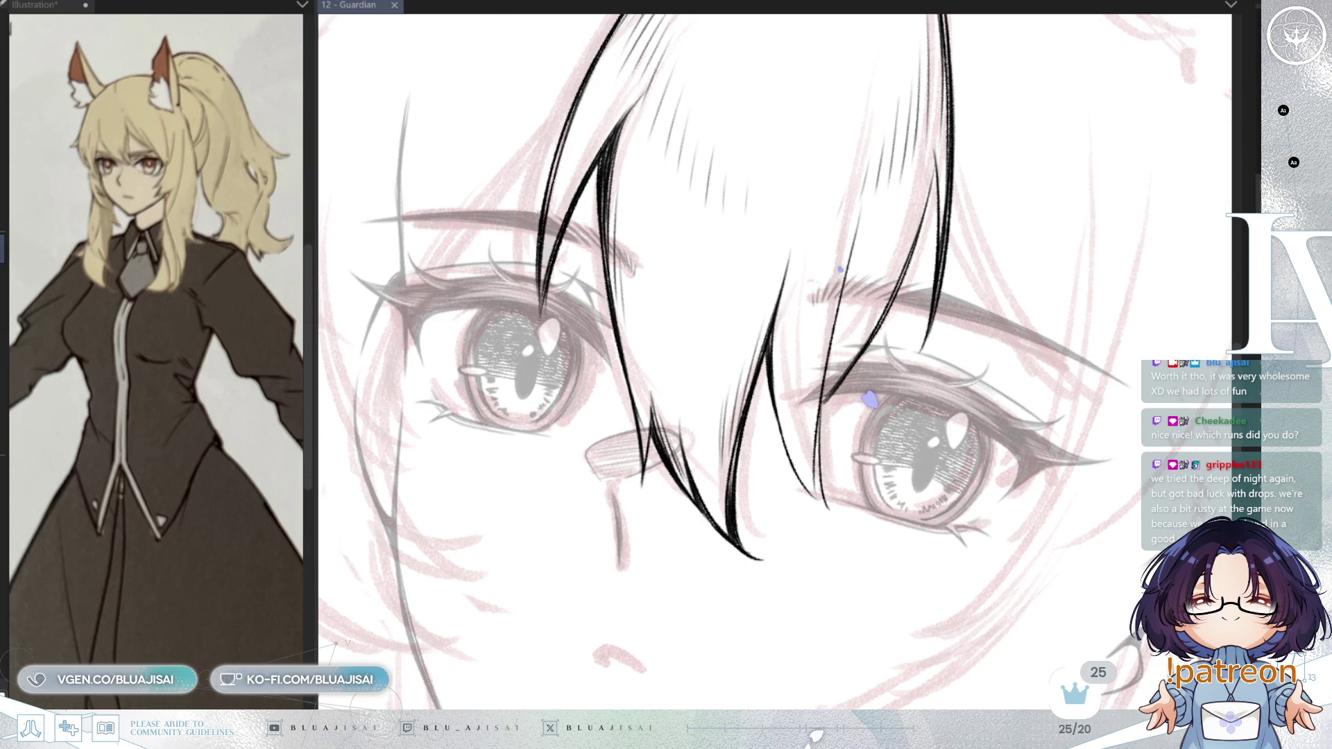
mouse_move(770, 371)
left_mouse_down()
mouse_move(916, 312)
mouse_move(919, 420)
mouse_move(916, 389)
mouse_move(929, 417)
mouse_move(936, 361)
mouse_move(997, 284)
left_mouse_up()
- Ink another bang strand across the eyes, reframing and mirroring the view around it
mouse_move(854, 214)
left_mouse_down()
mouse_move(822, 439)
mouse_move(840, 291)
mouse_move(826, 398)
left_mouse_up()
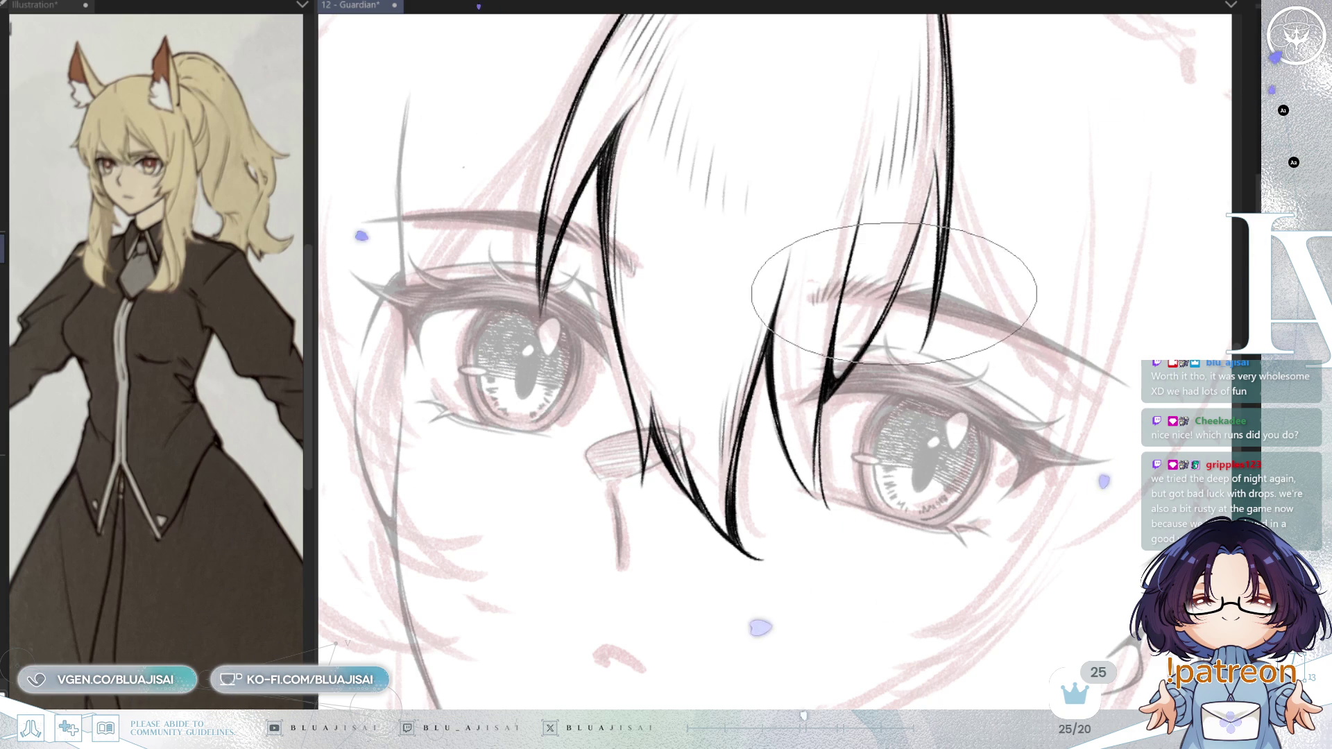
scroll(831, 317, "down", 1)
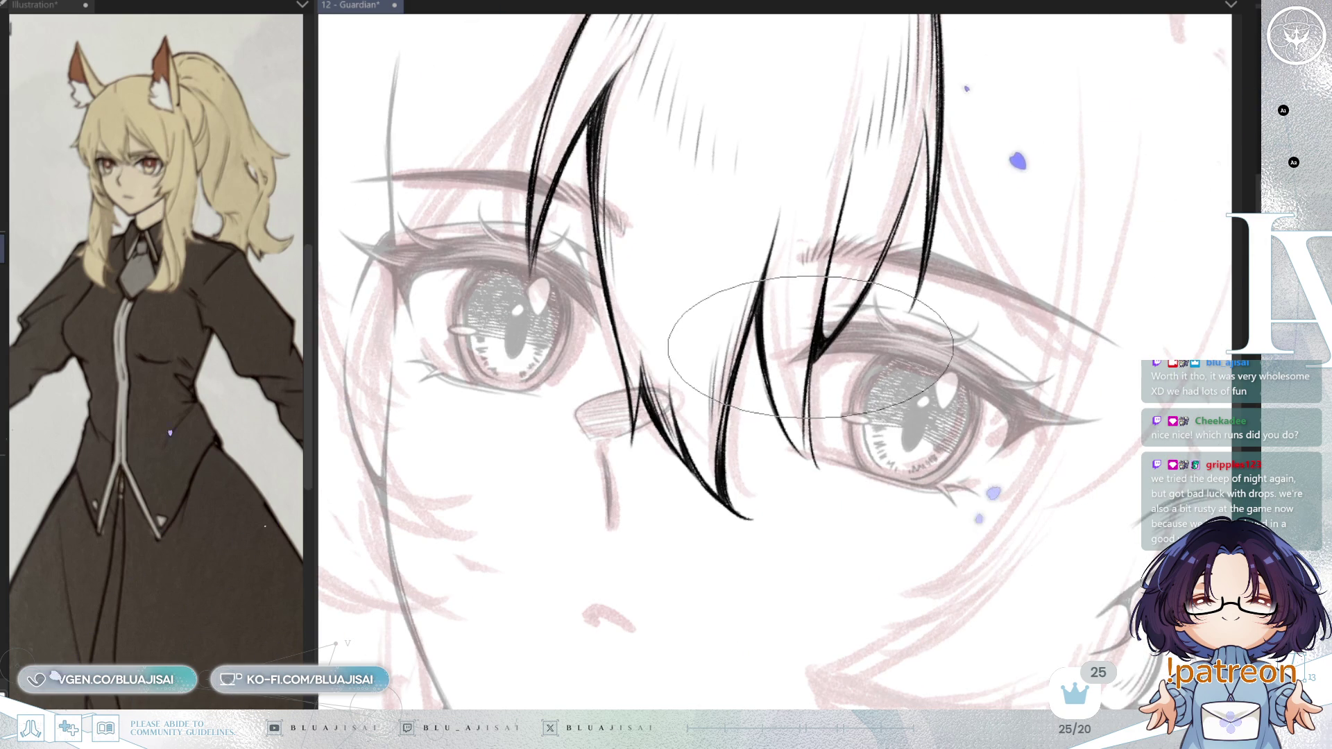
left_click_drag(831, 432, 816, 371)
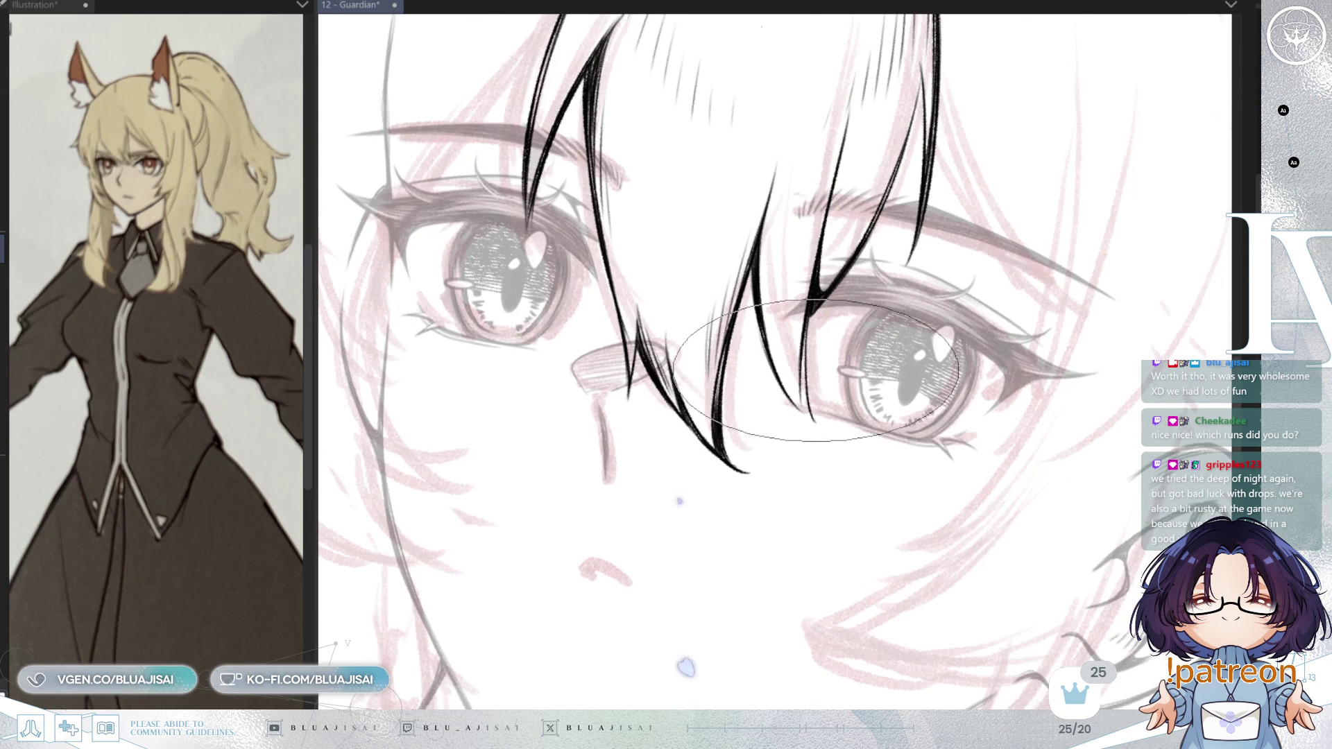
left_click_drag(758, 179, 798, 298)
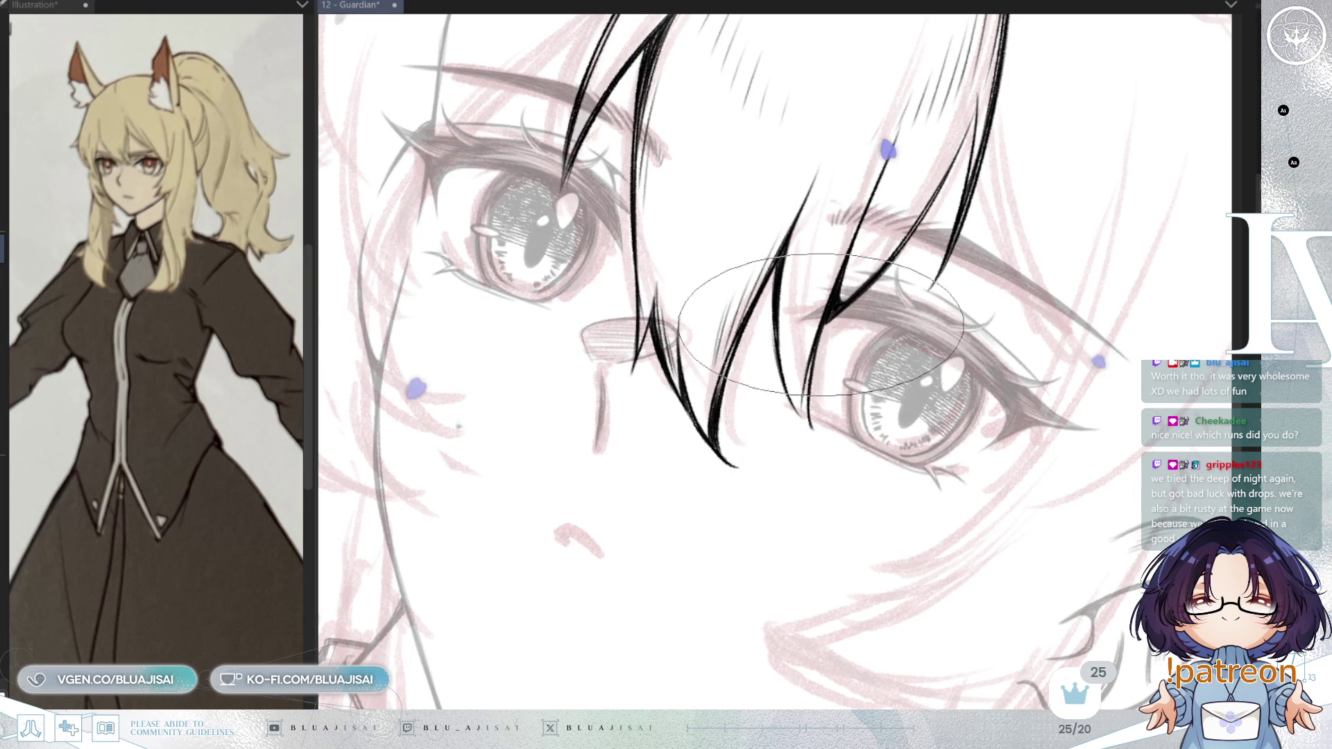
key("asciicircum")
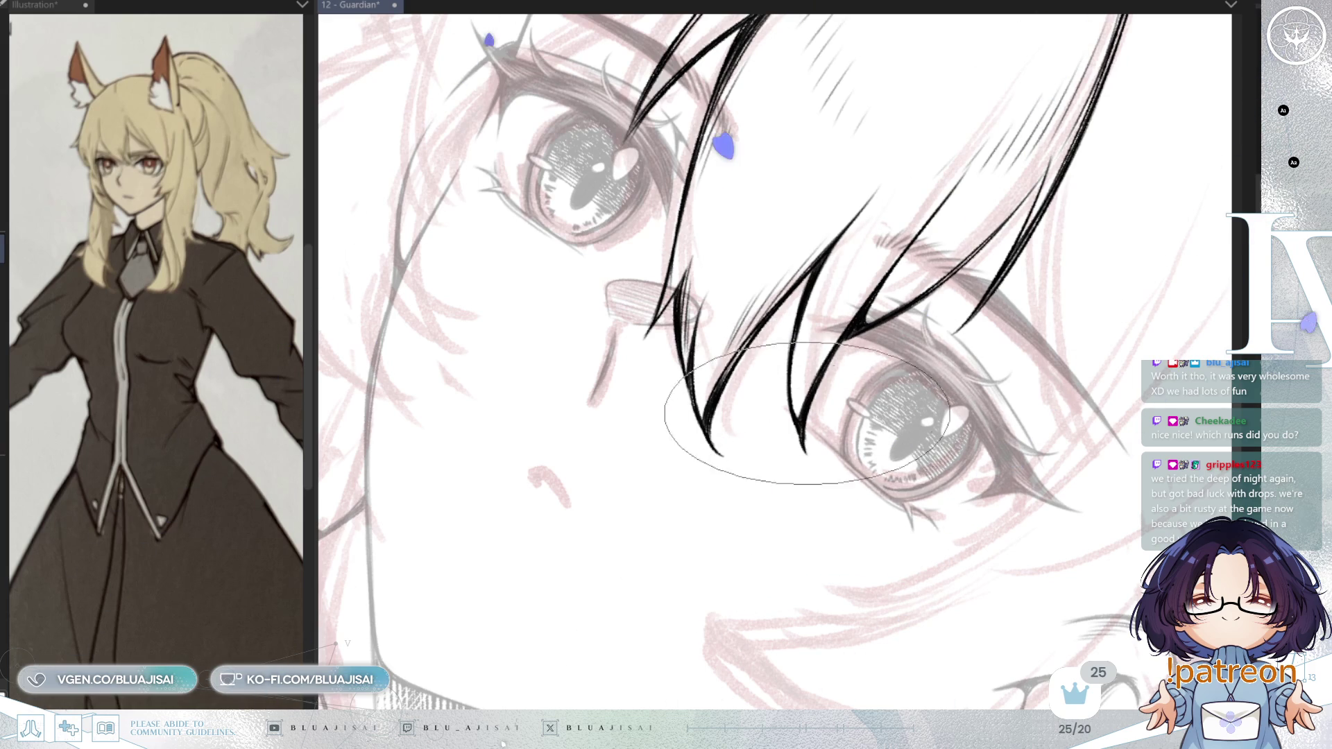
mouse_move(805, 448)
left_mouse_down()
mouse_move(845, 491)
mouse_move(867, 479)
left_mouse_up()
key("h")
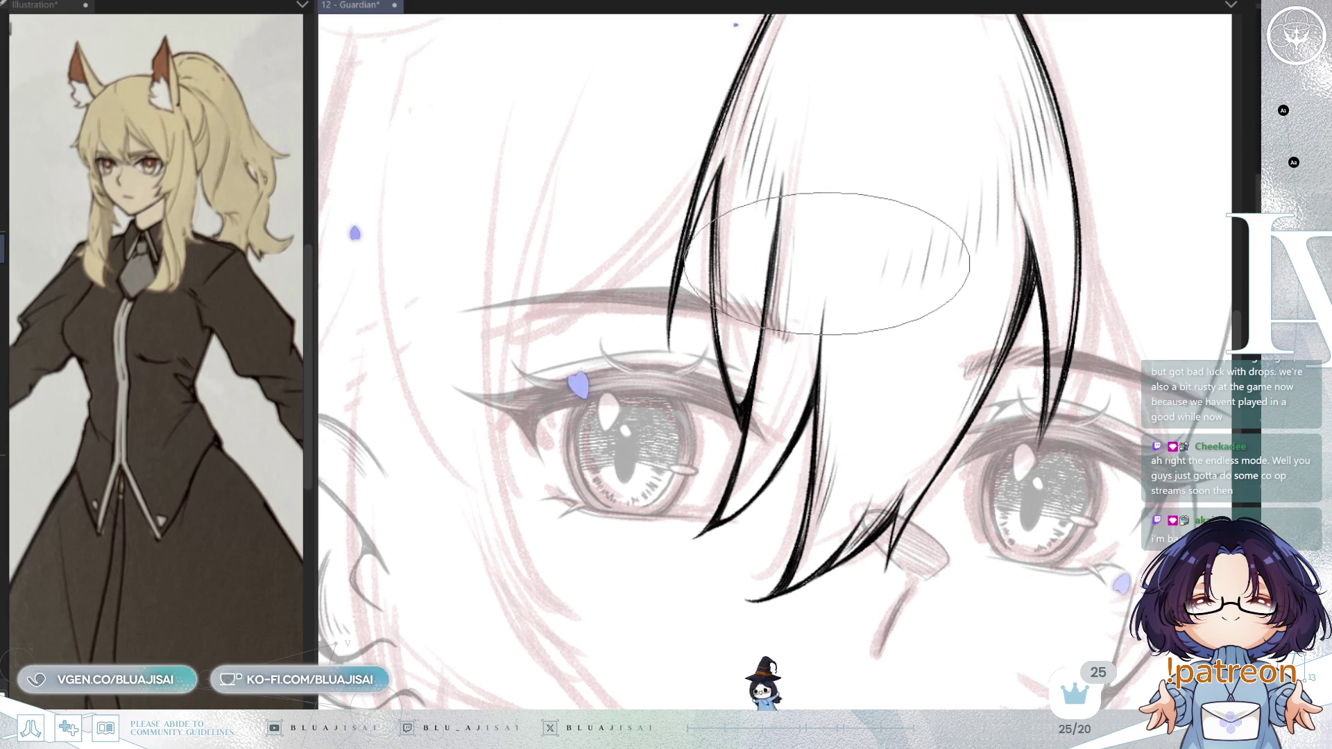
scroll(815, 268, "down", 5)
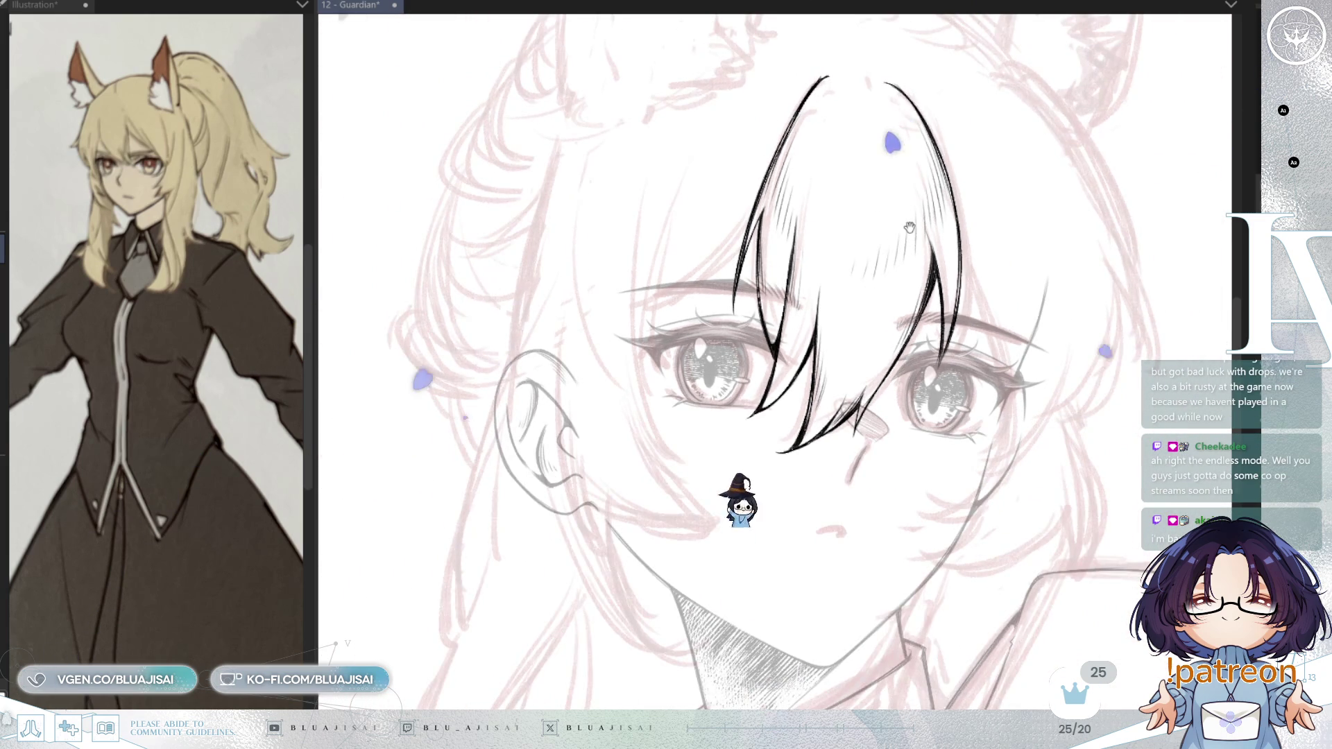
scroll(835, 276, "up", 1)
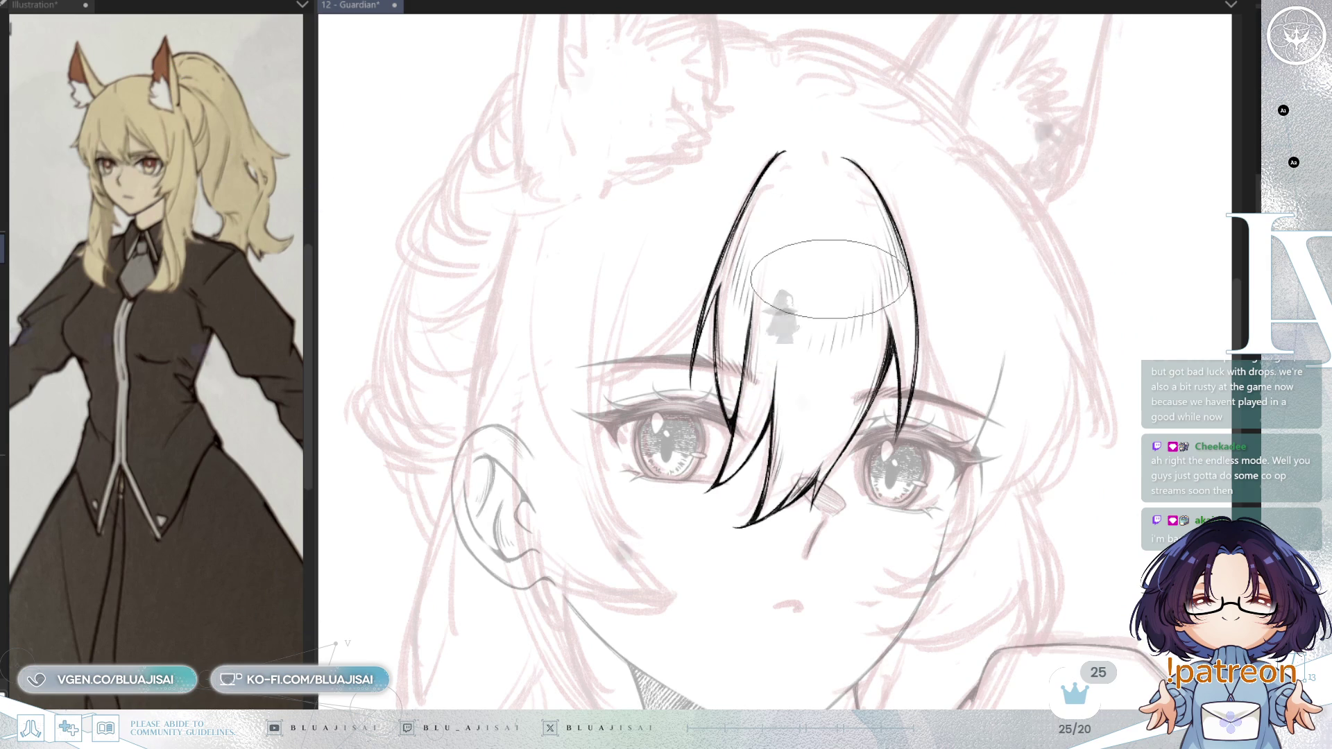
scroll(830, 282, "down", 1)
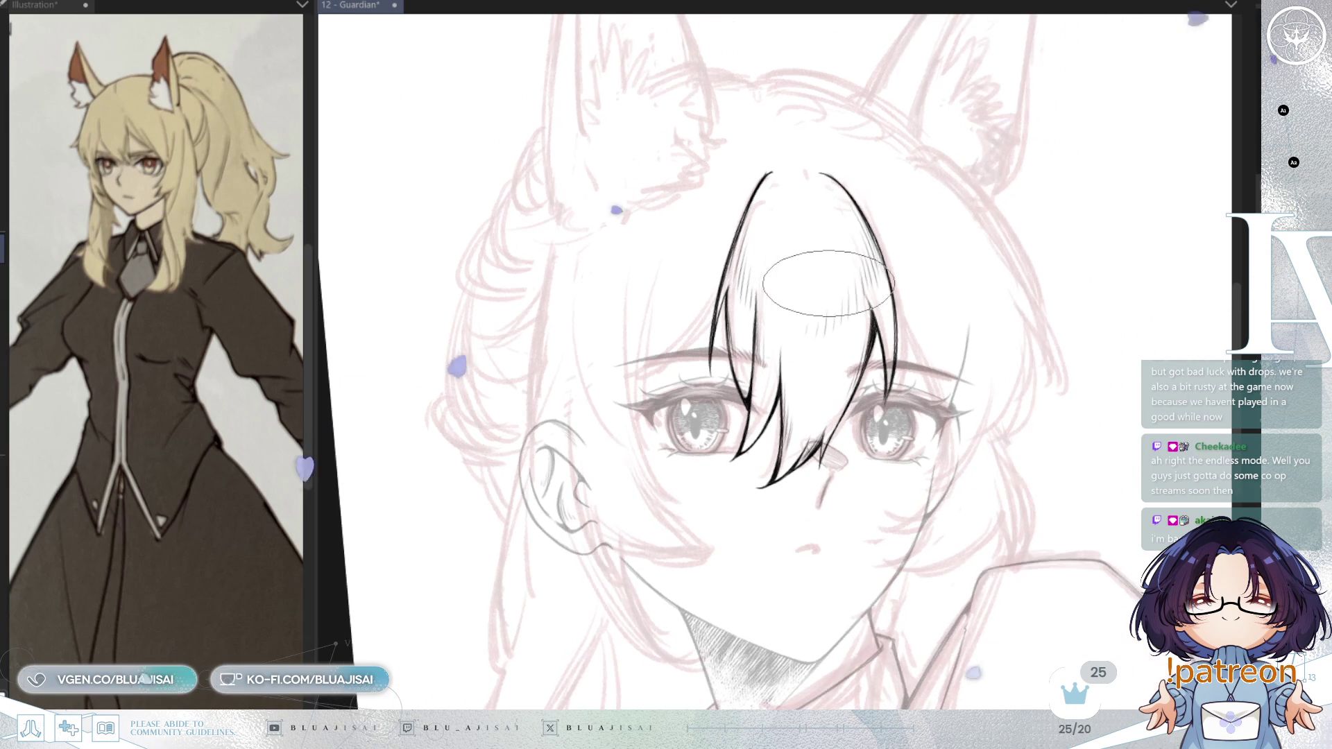
left_click_drag(910, 193, 870, 256)
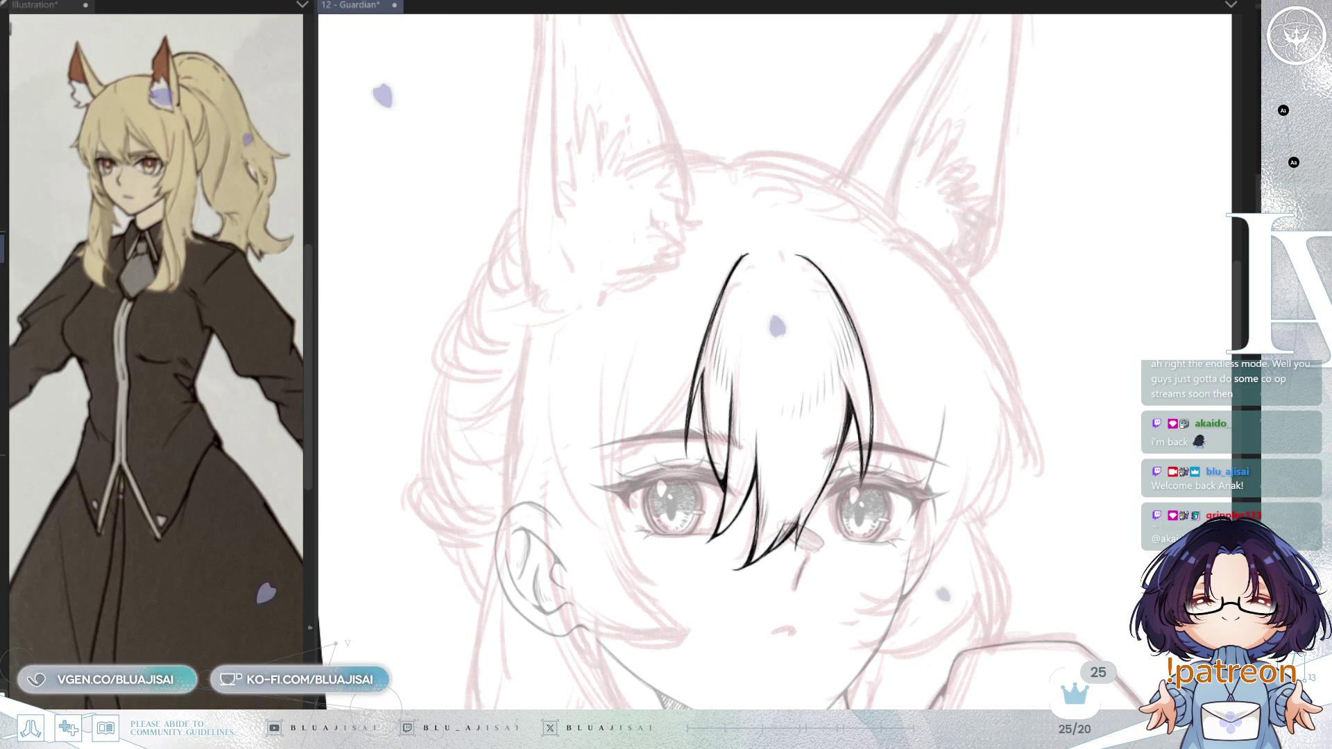
scroll(696, 337, "up", 2)
scroll(695, 338, "up", 1)
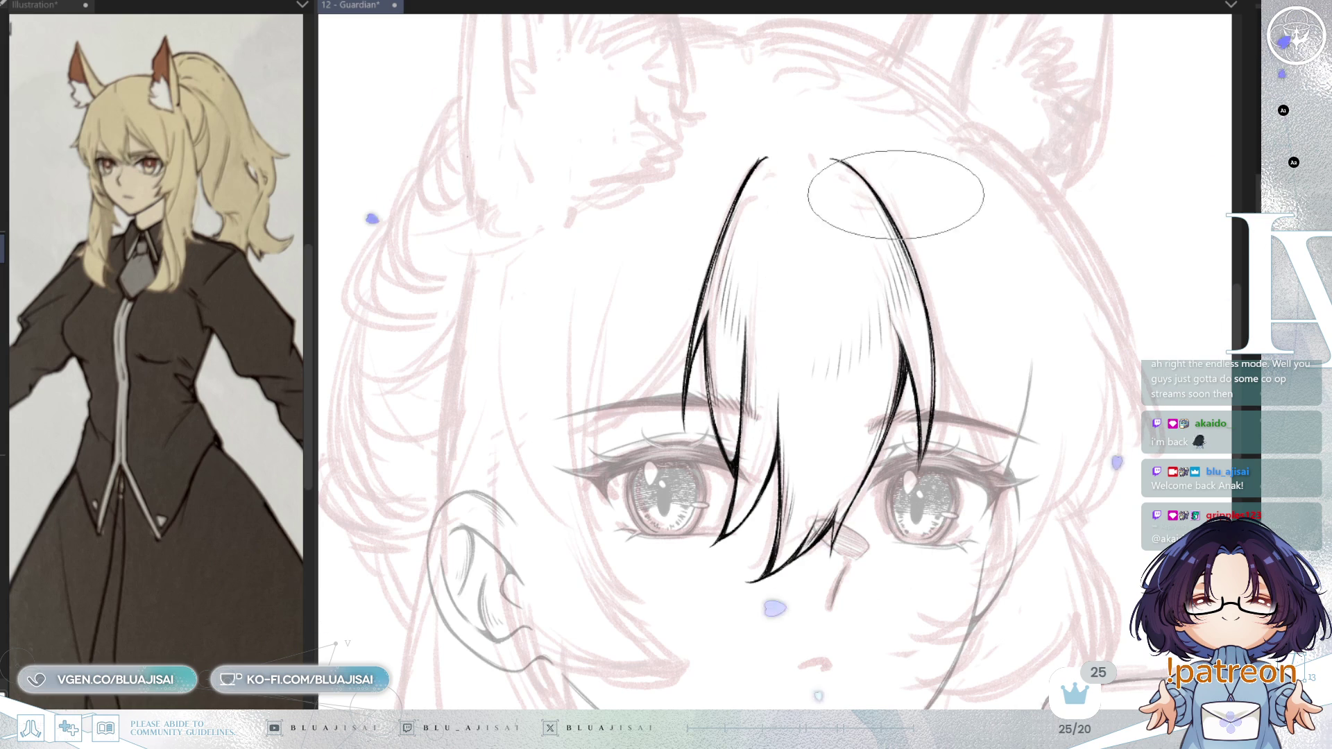
scroll(847, 202, "down", 1)
scroll(906, 297, "up", 1)
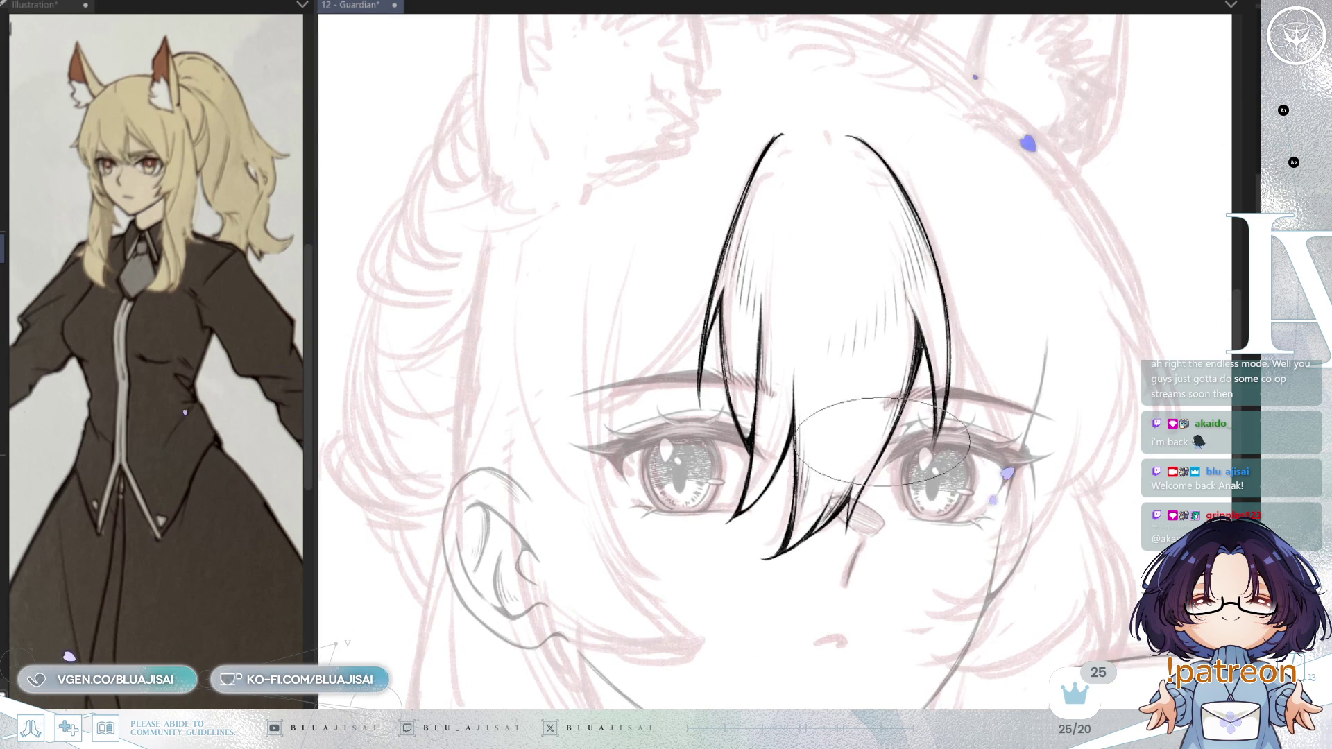
scroll(1071, 268, "down", 1)
key("h")
mouse_move(871, 448)
left_mouse_down()
mouse_move(996, 441)
mouse_move(1000, 479)
left_mouse_up()
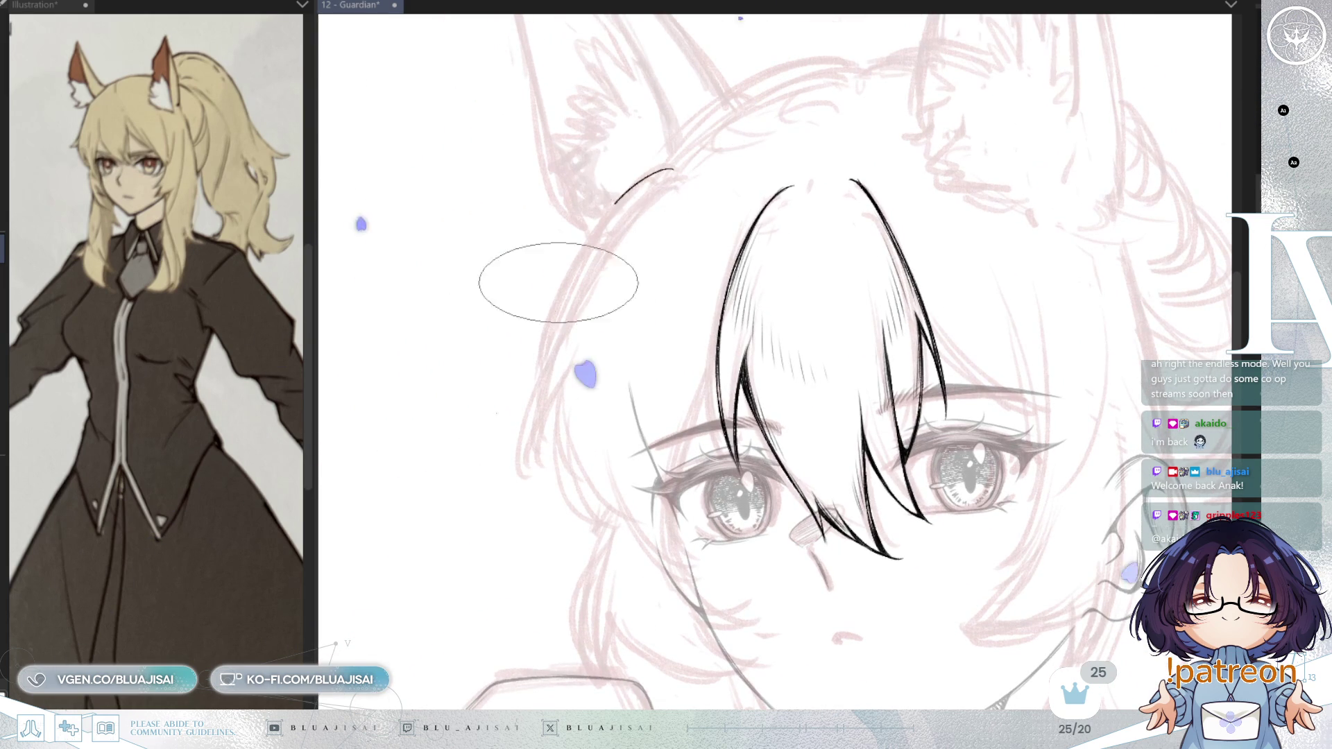
left_click_drag(672, 165, 523, 461)
left_click_drag(580, 267, 683, 233)
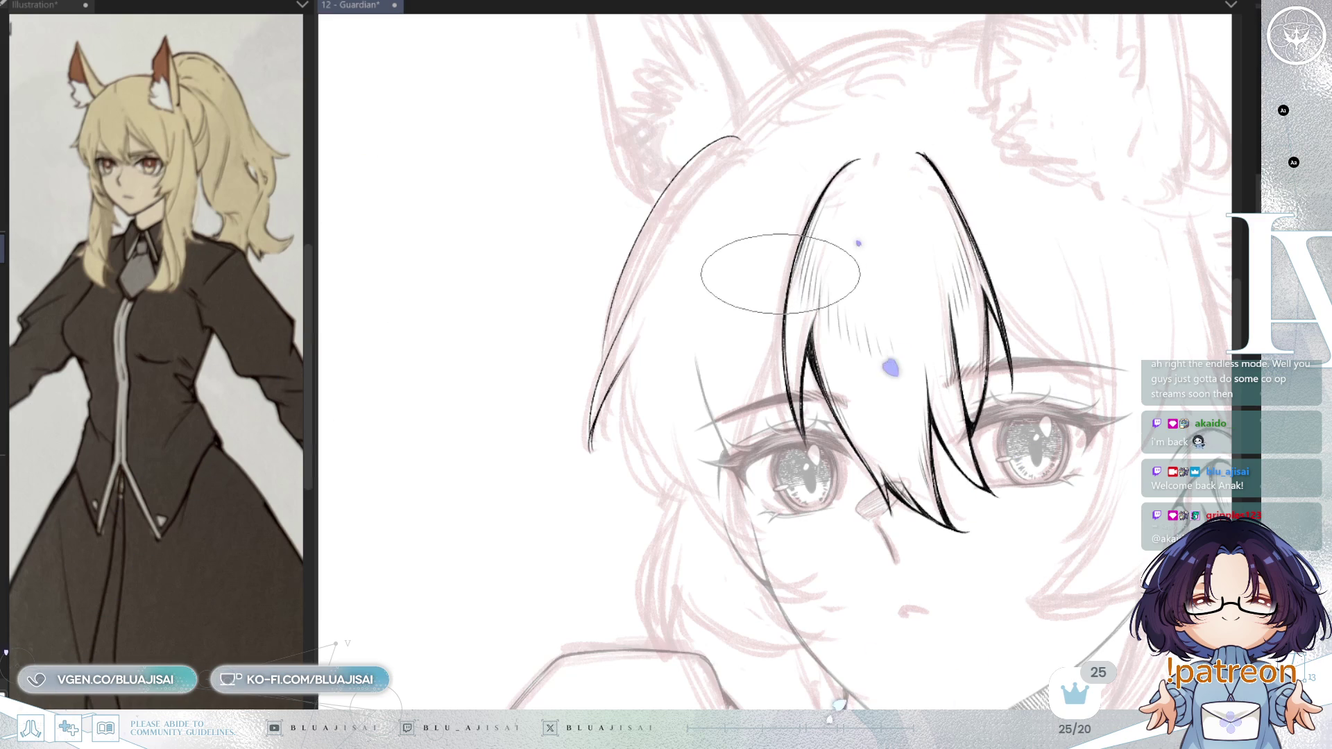
scroll(645, 284, "up", 2)
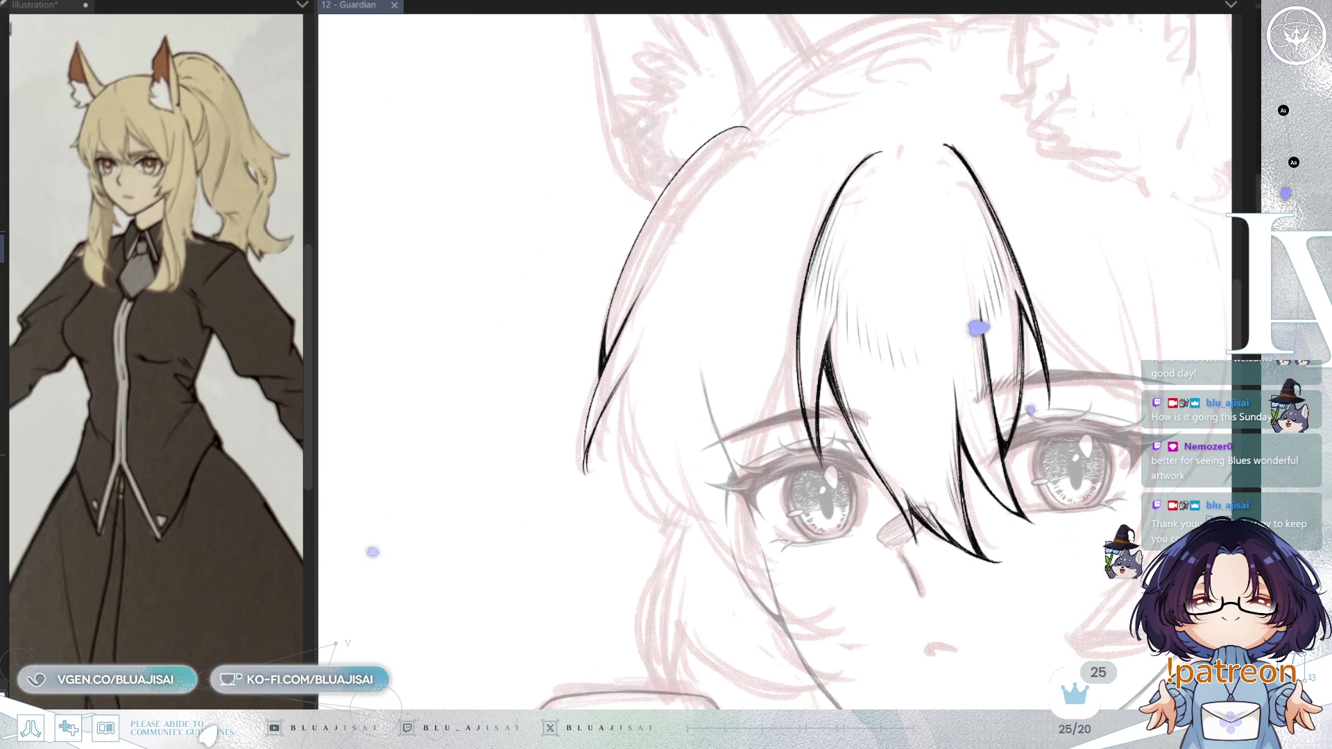
- Switch back to the pen brush for inking
left_click(745, 138)
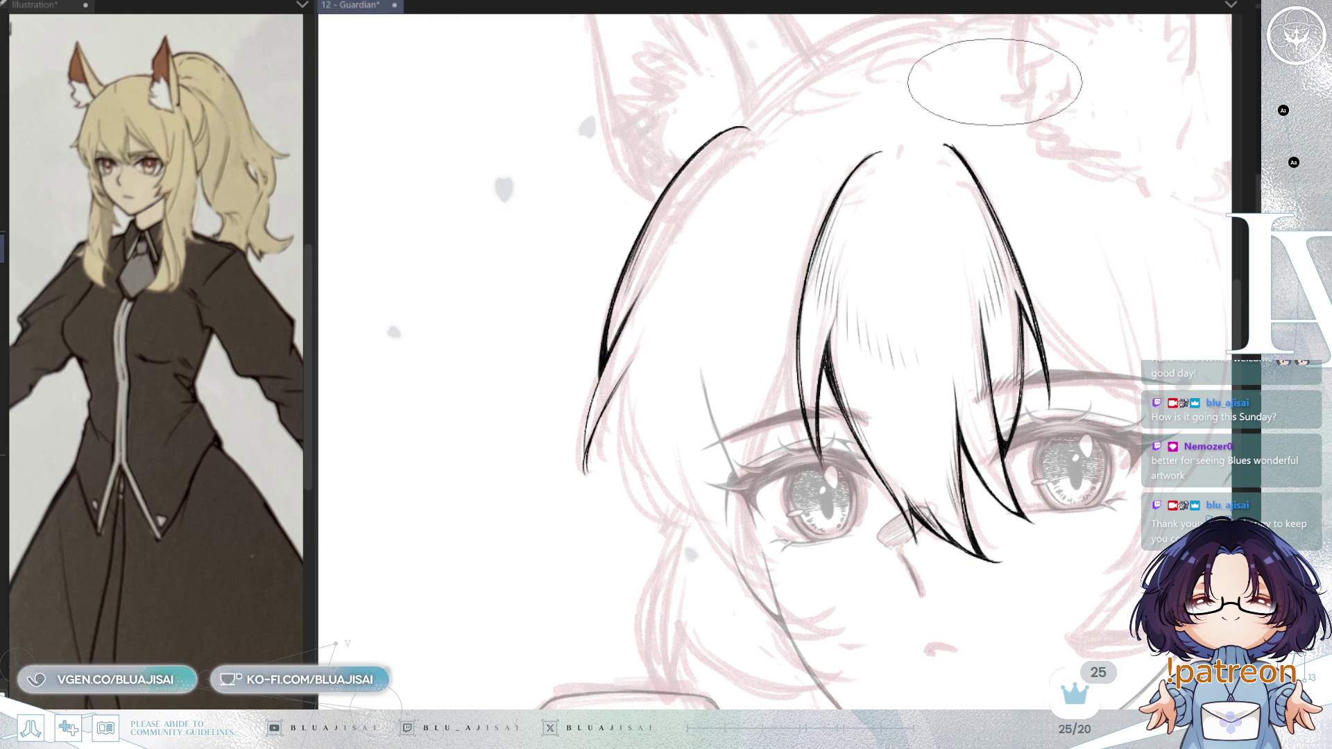
- Hatch along the outer curve of the left hair strand
mouse_move(732, 133)
left_mouse_down()
mouse_move(649, 233)
mouse_move(656, 222)
left_mouse_up()
left_click_drag(697, 177, 628, 291)
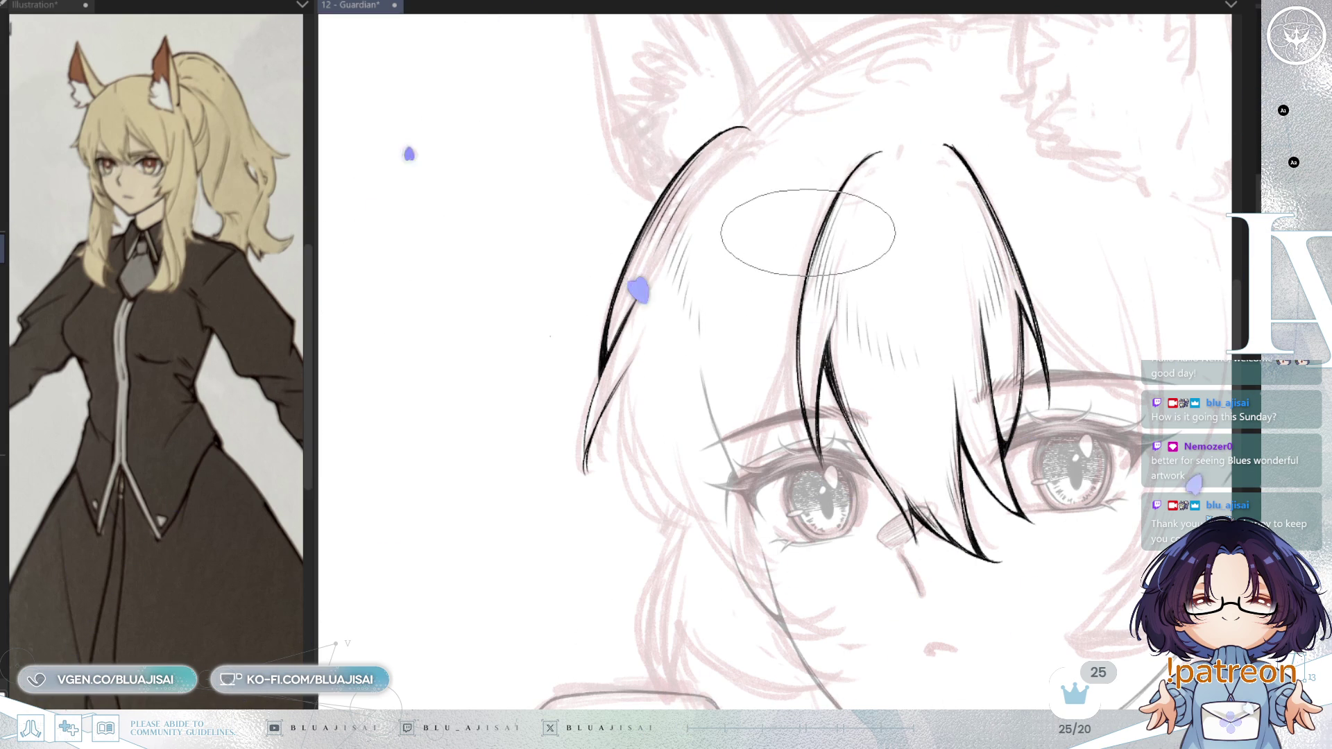
left_click_drag(812, 345, 776, 264)
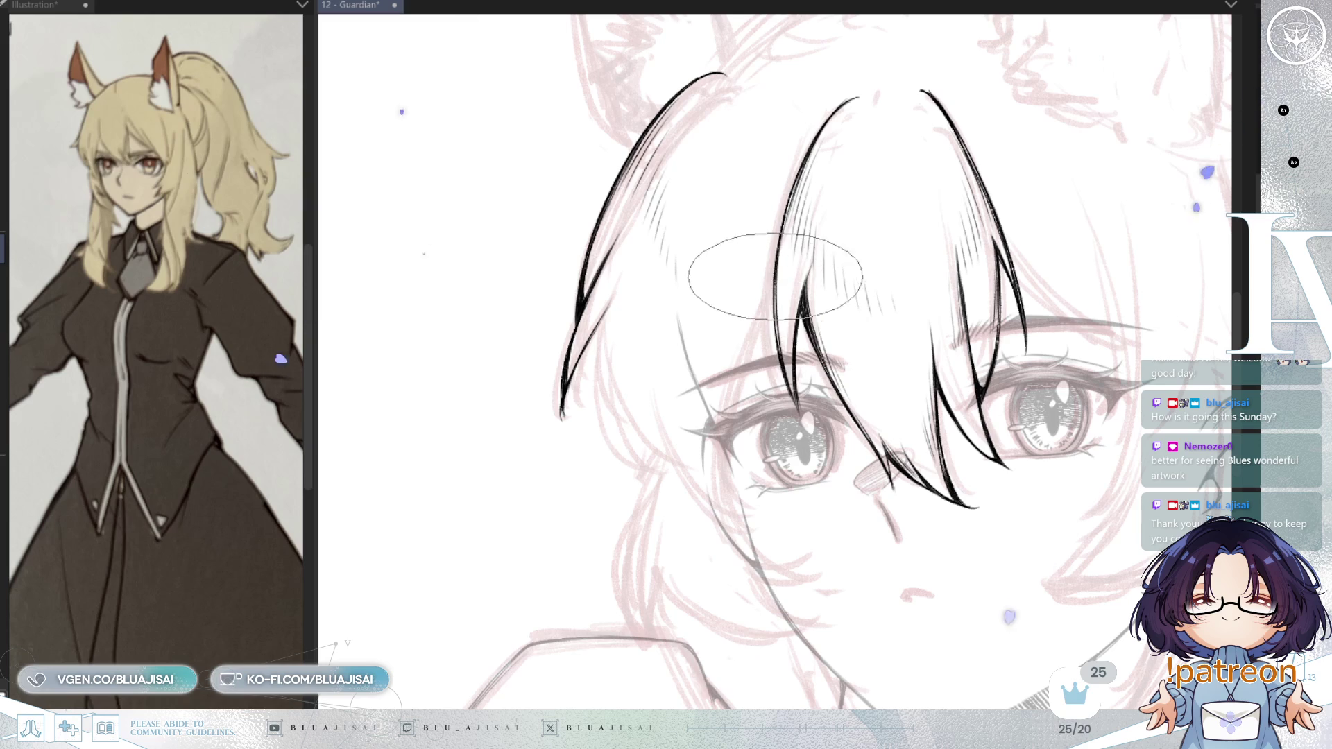
- Draw several thin hair strands on the left side beside the left eye
left_click_drag(725, 479, 775, 311)
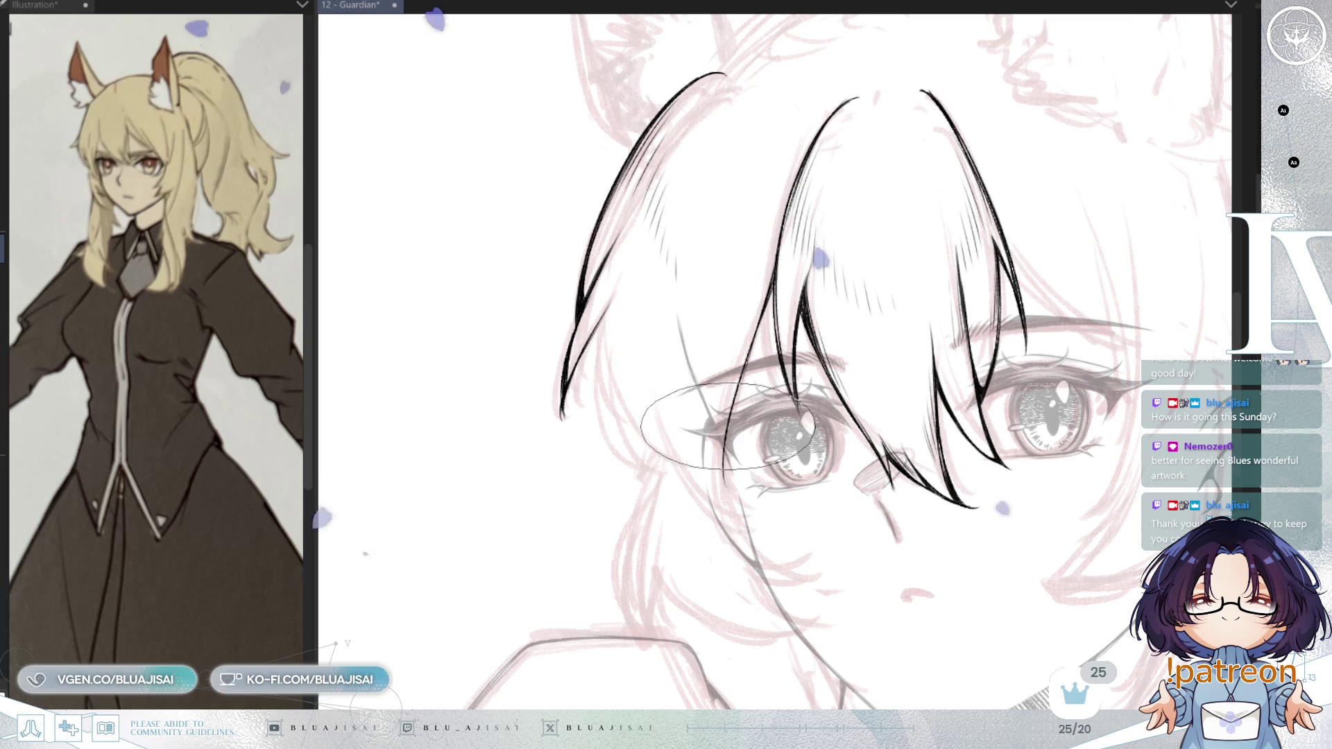
left_click_drag(726, 455, 694, 413)
left_click_drag(751, 346, 750, 364)
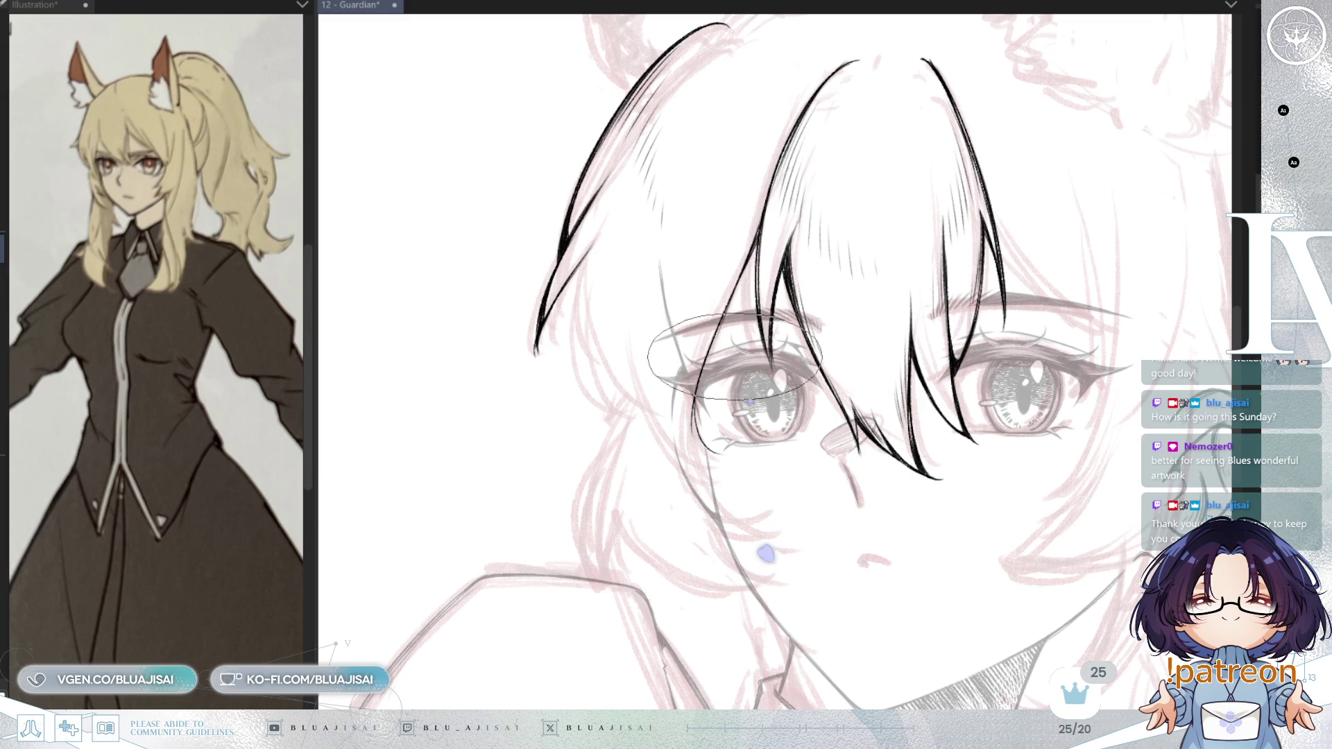
left_click_drag(581, 256, 609, 400)
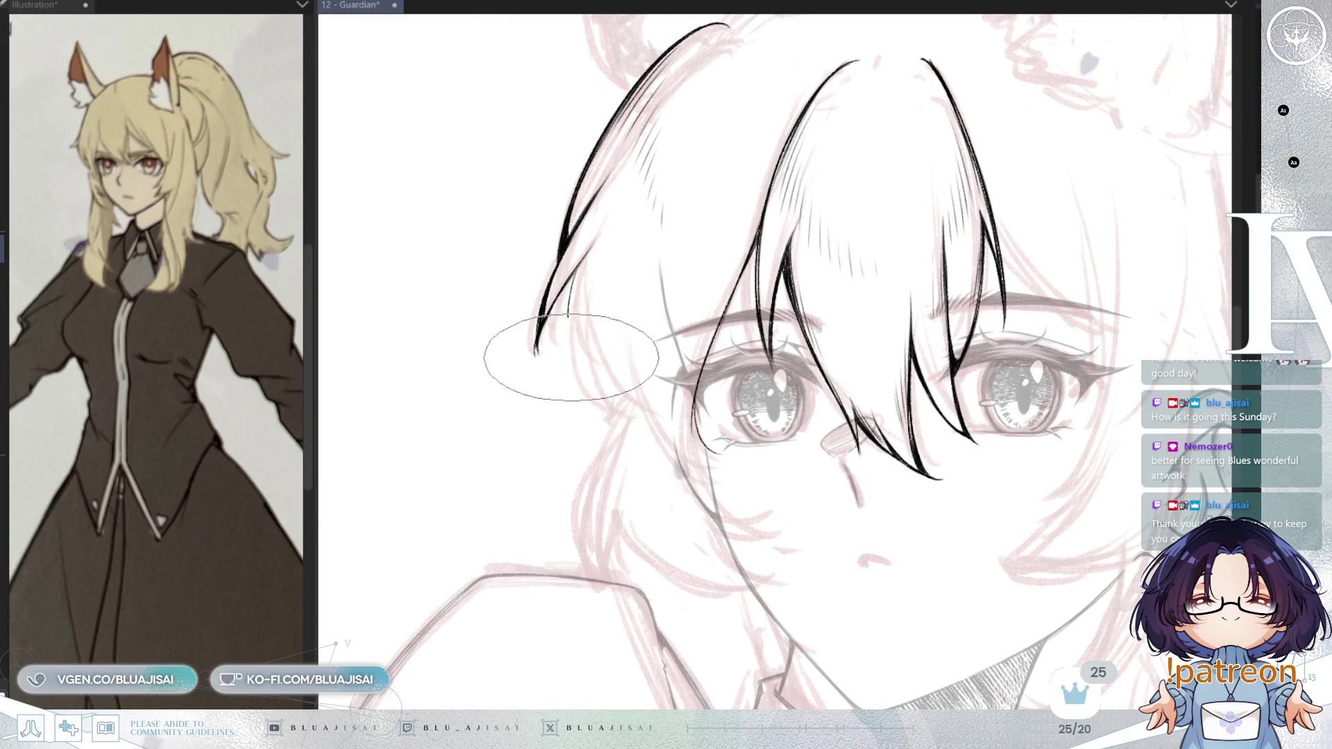
left_click_drag(588, 331, 611, 409)
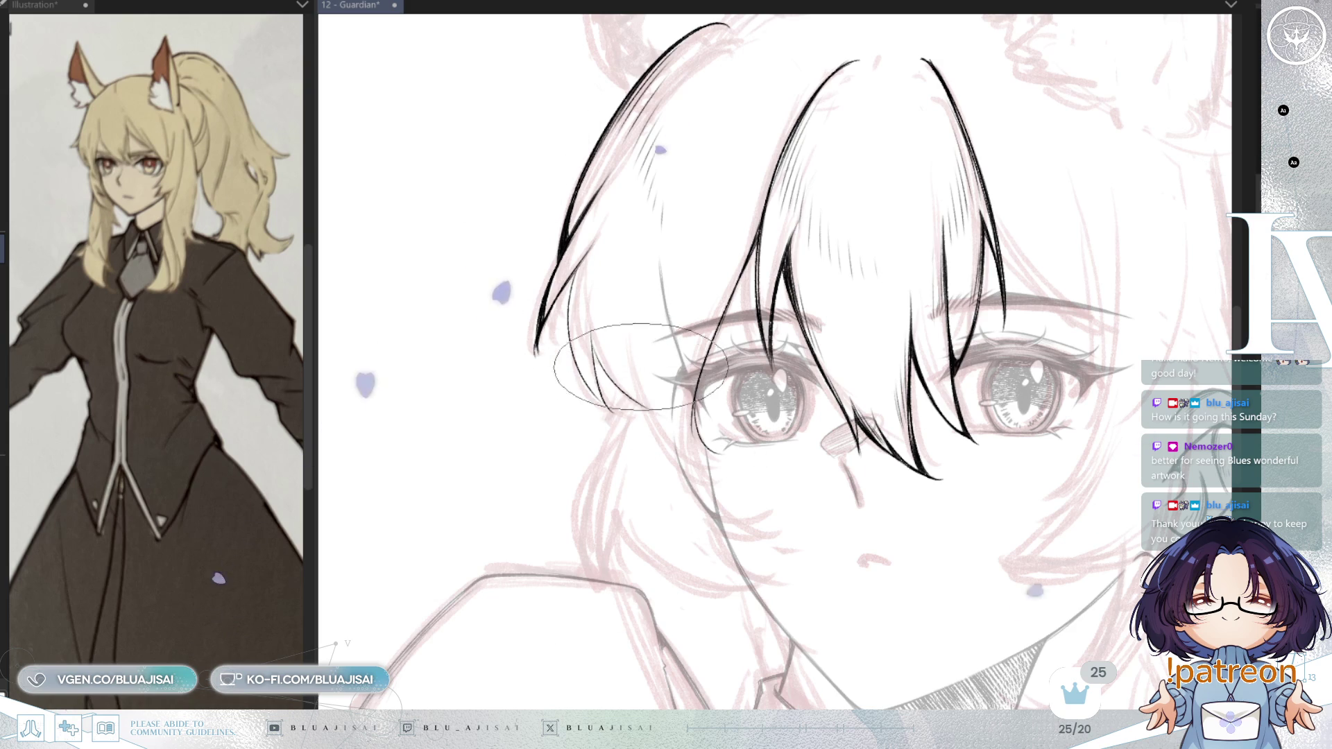
left_click_drag(633, 345, 649, 414)
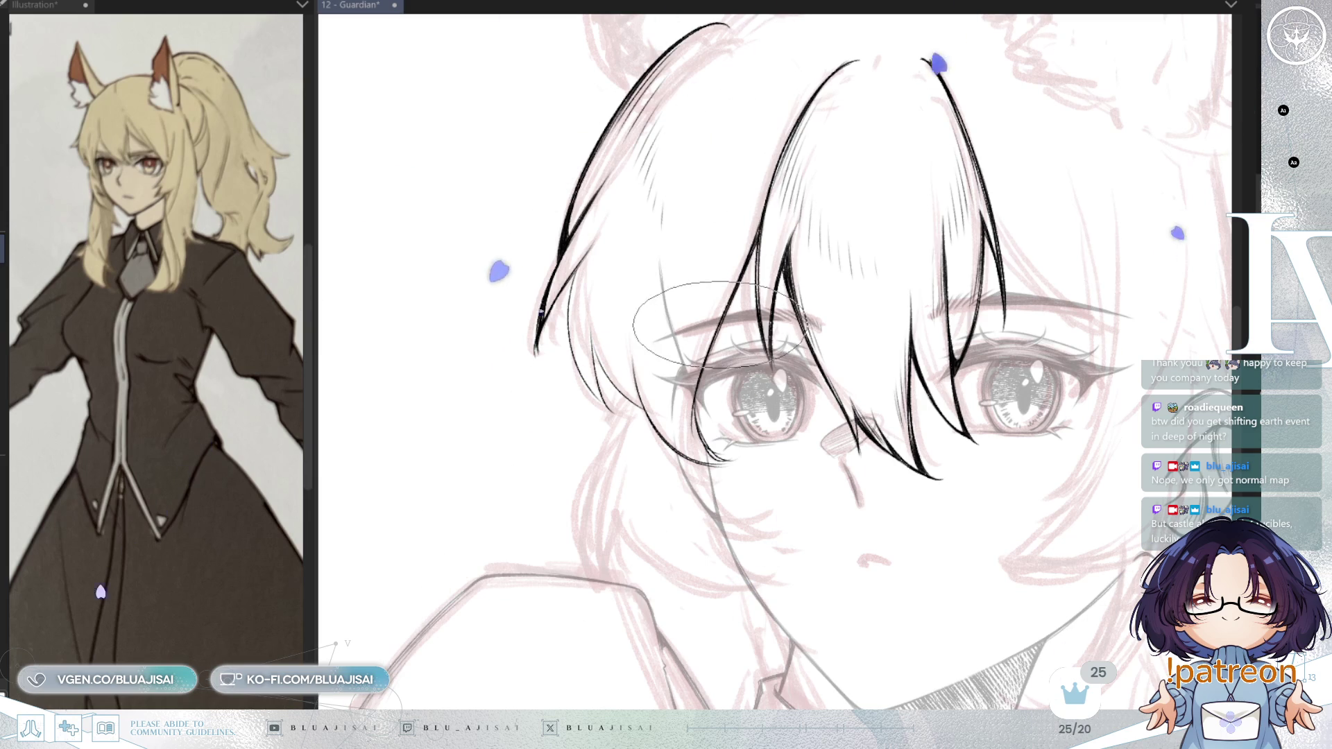
key("asciicircum")
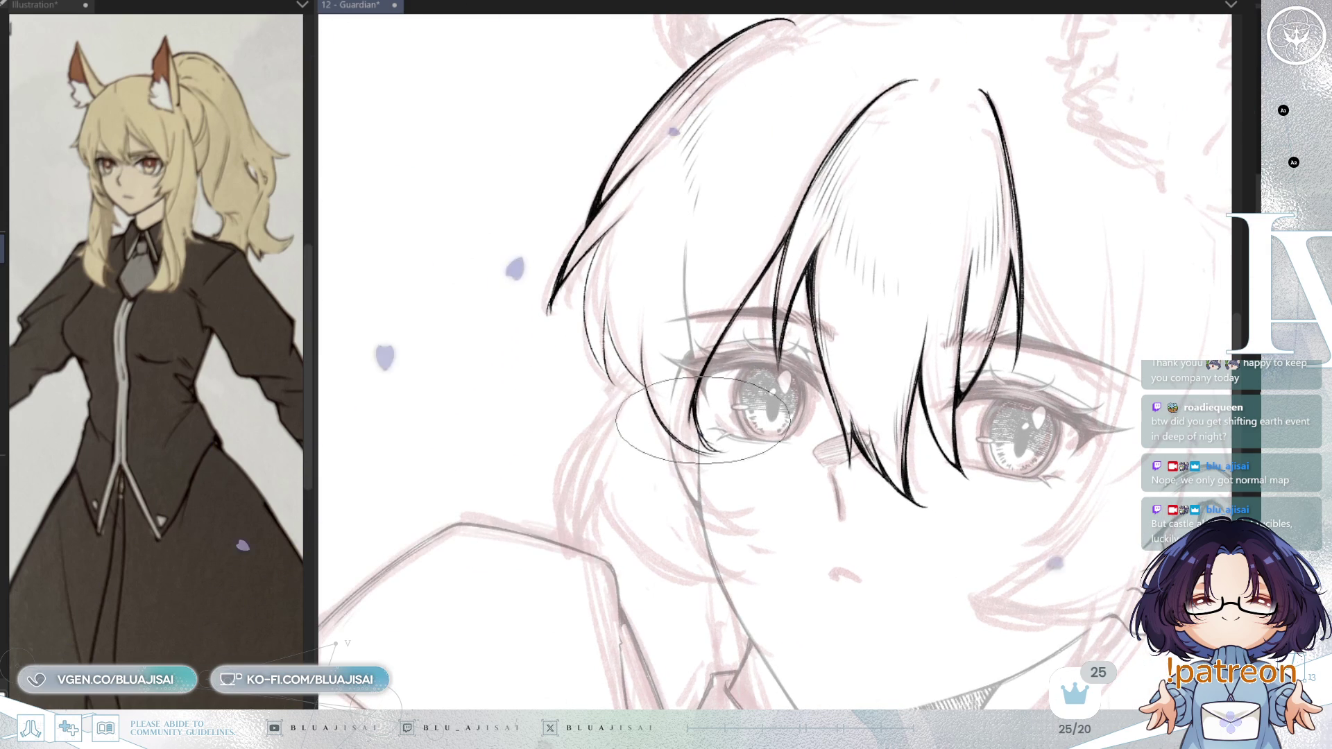
left_click_drag(725, 295, 743, 297)
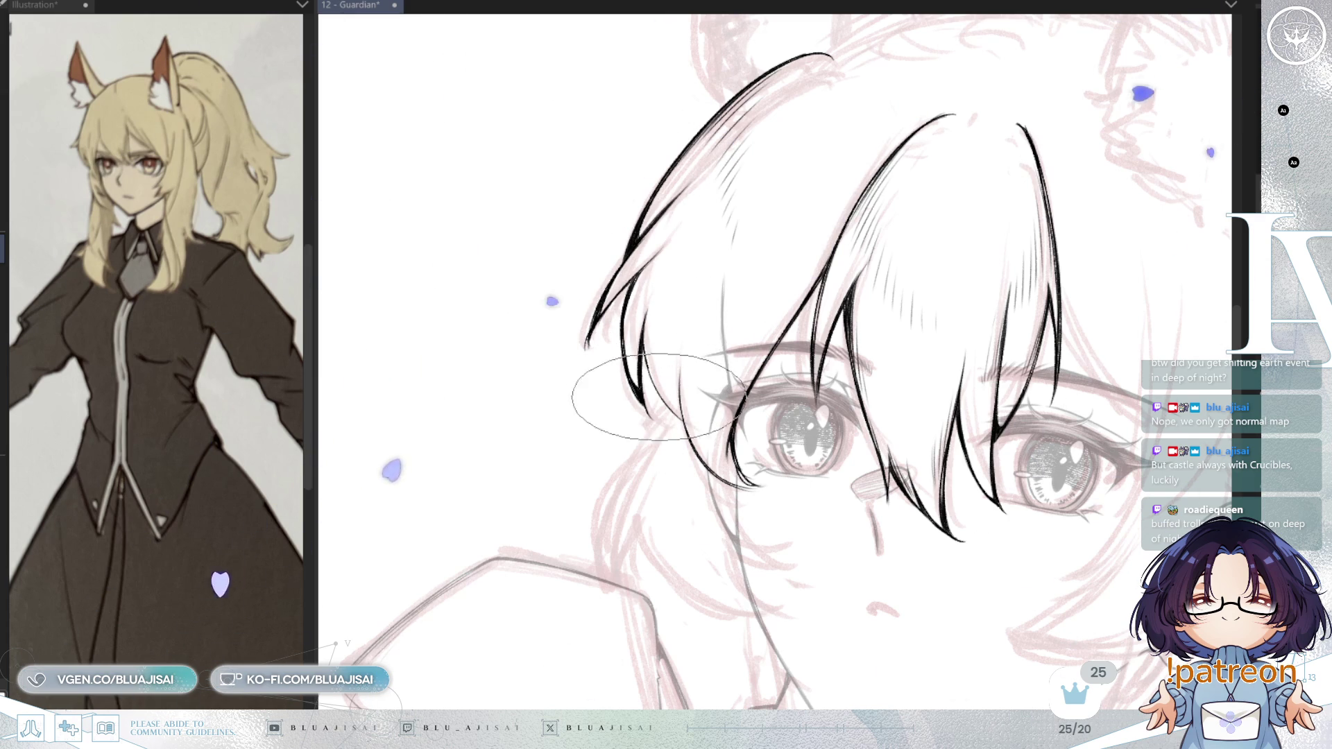
left_click_drag(642, 343, 663, 318)
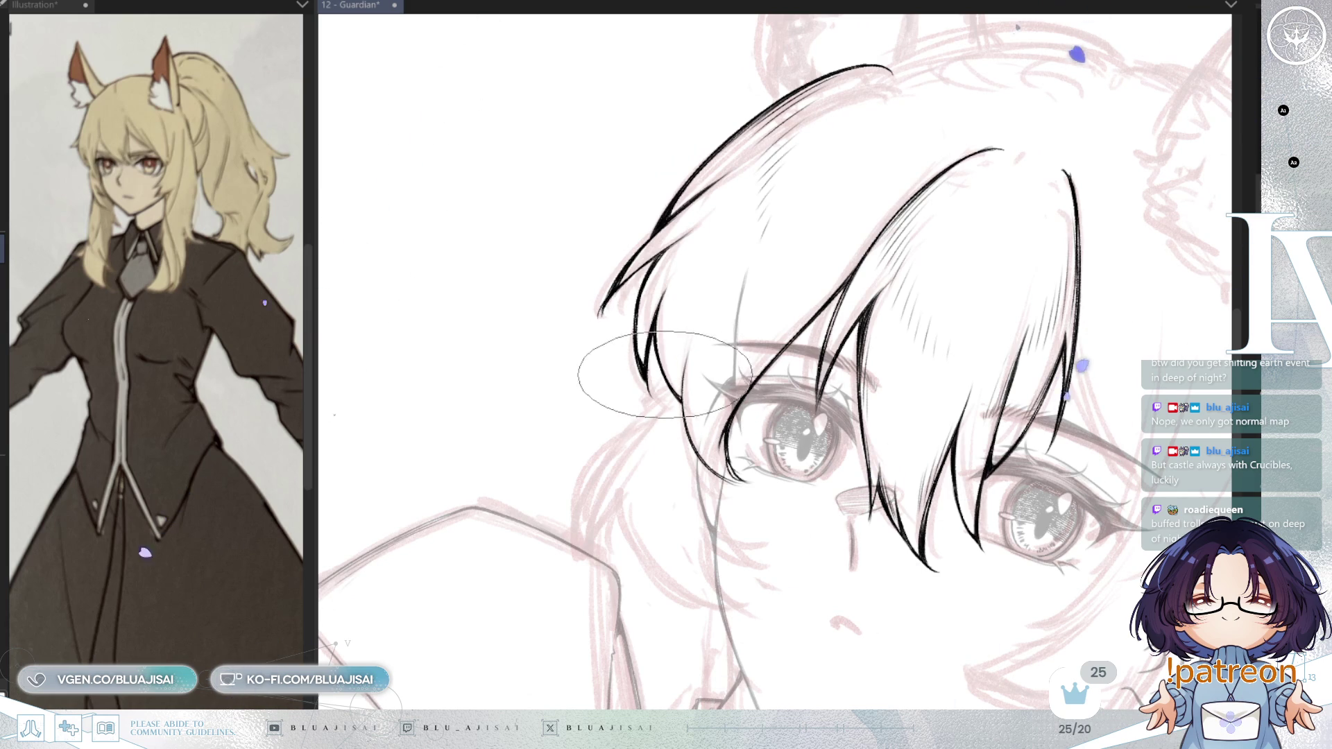
left_click_drag(683, 365, 780, 232)
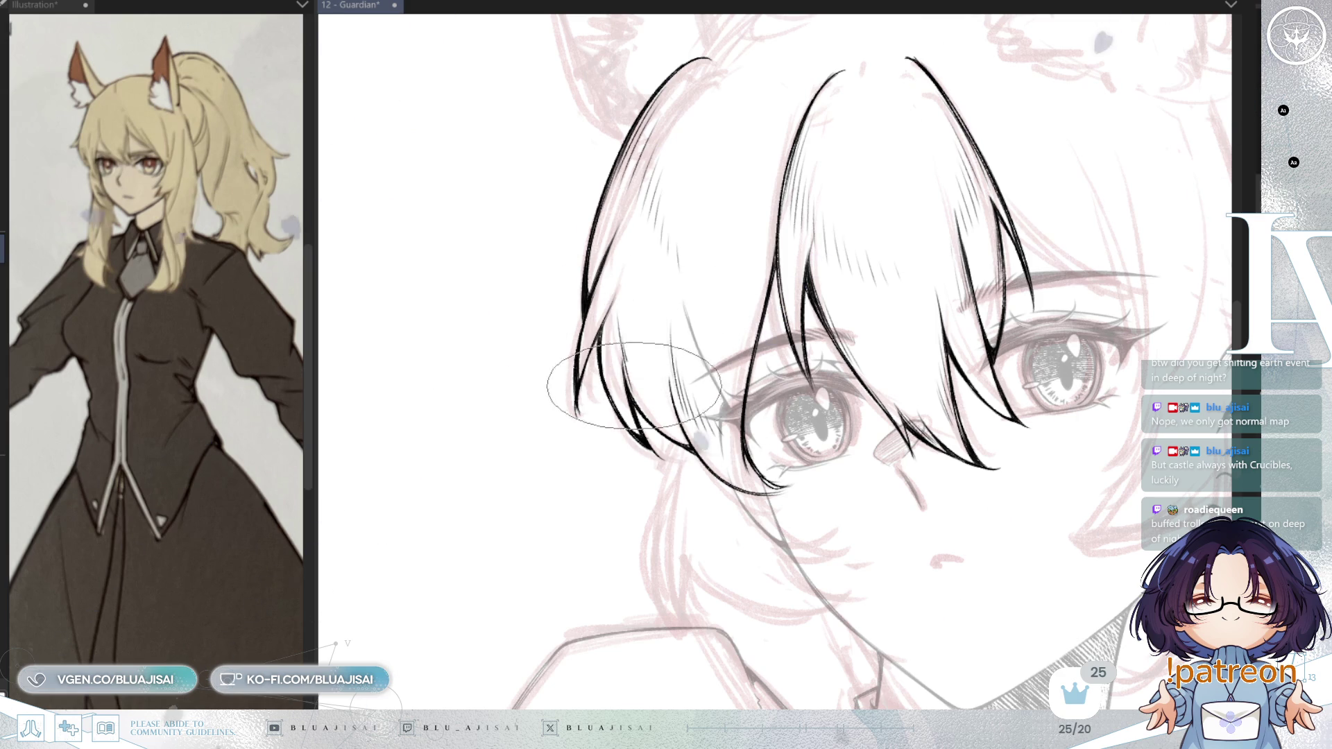
left_click_drag(895, 218, 868, 308)
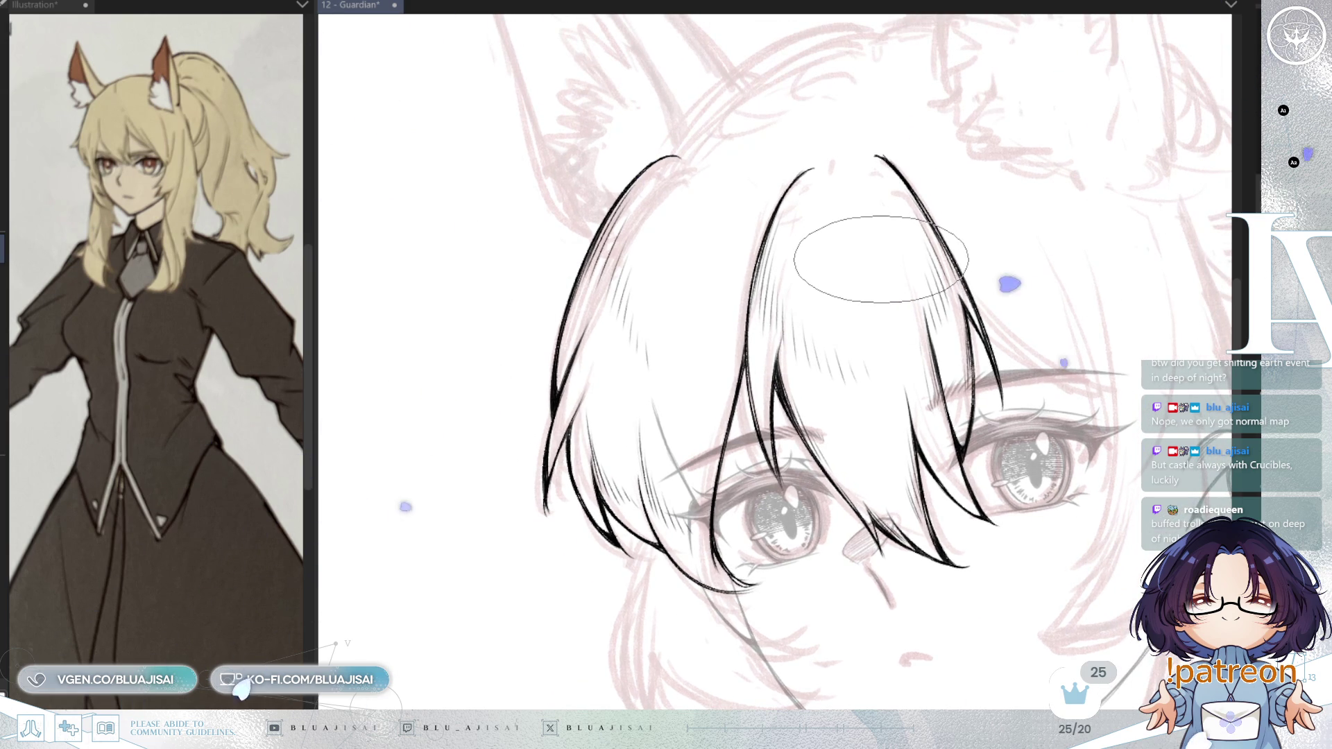
left_click_drag(881, 263, 866, 305)
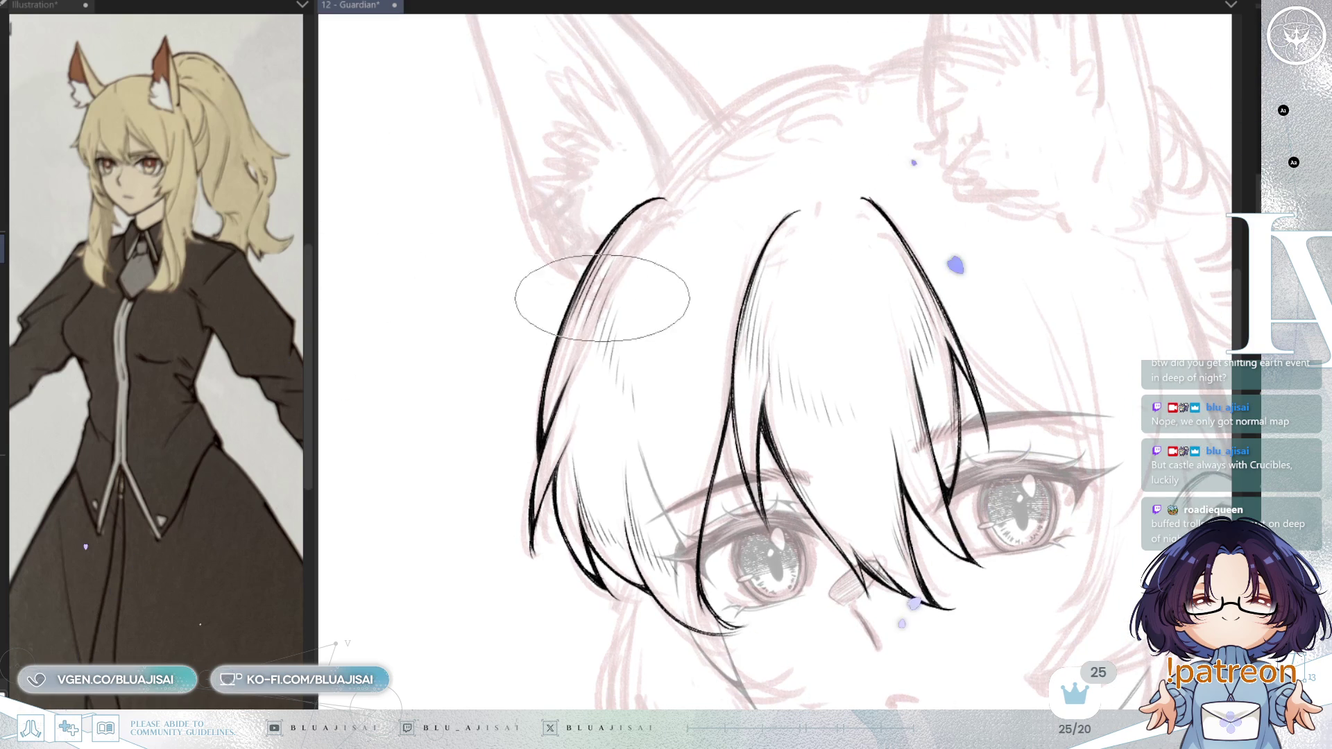
scroll(1034, 184, "down", 3)
left_click_drag(1058, 366, 962, 400)
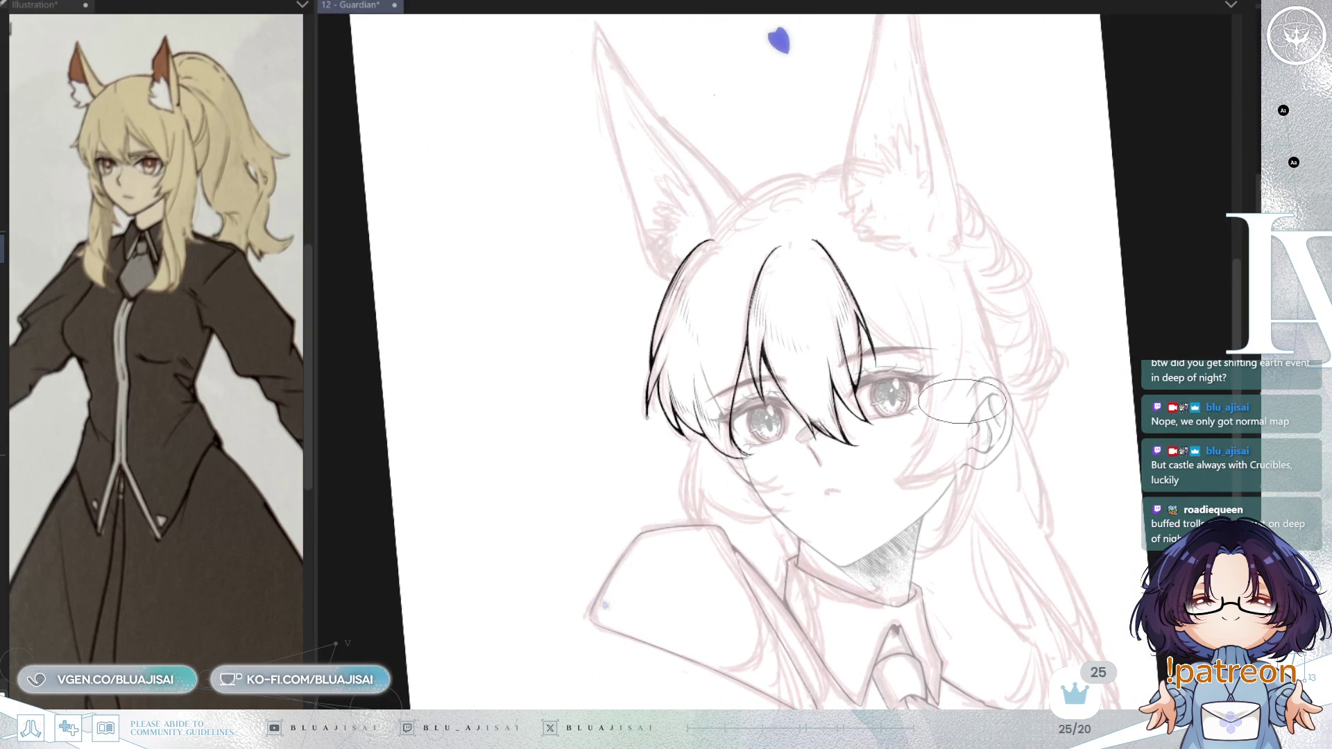
- Check the head in a horizontally flipped view, flip it back, and save 12 - Guardian
scroll(697, 192, "up", 3)
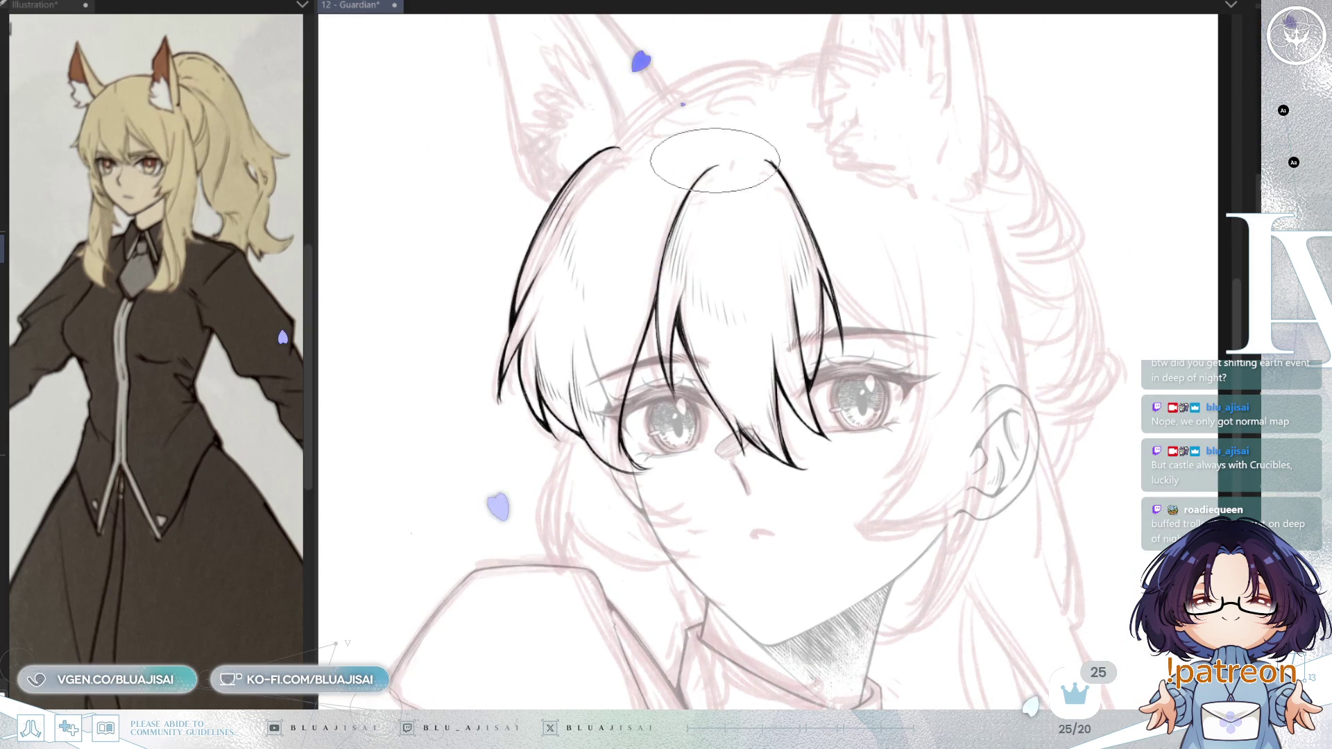
key("e")
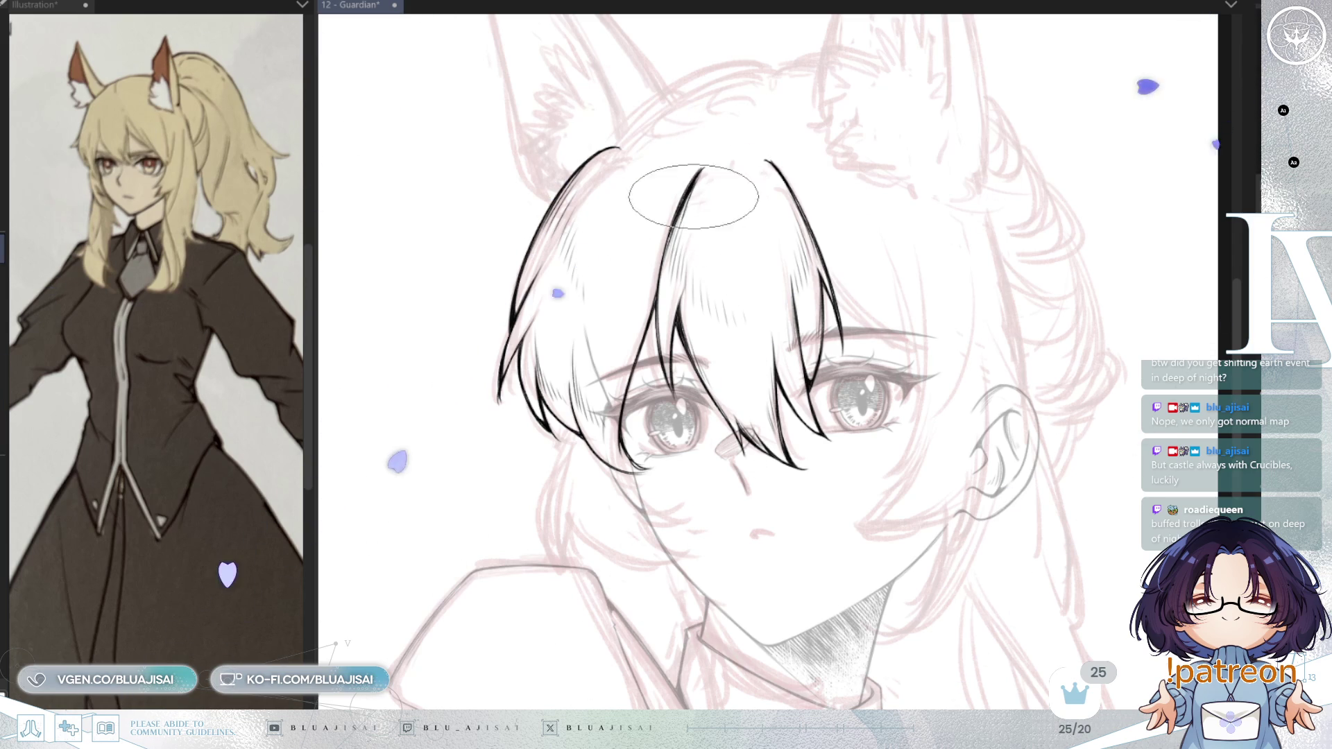
scroll(1020, 271, "down", 2)
mouse_move(1054, 181)
left_mouse_down()
mouse_move(1021, 293)
mouse_move(1017, 263)
left_mouse_up()
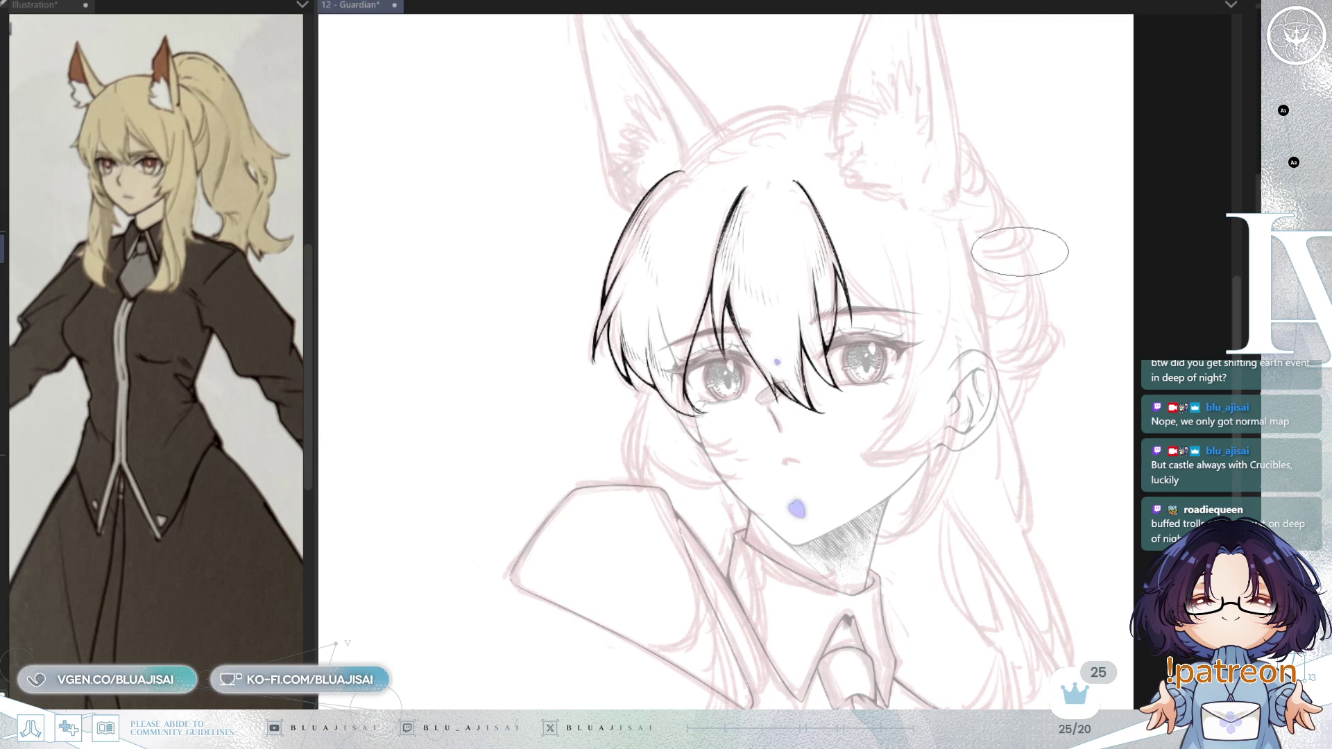
key("h")
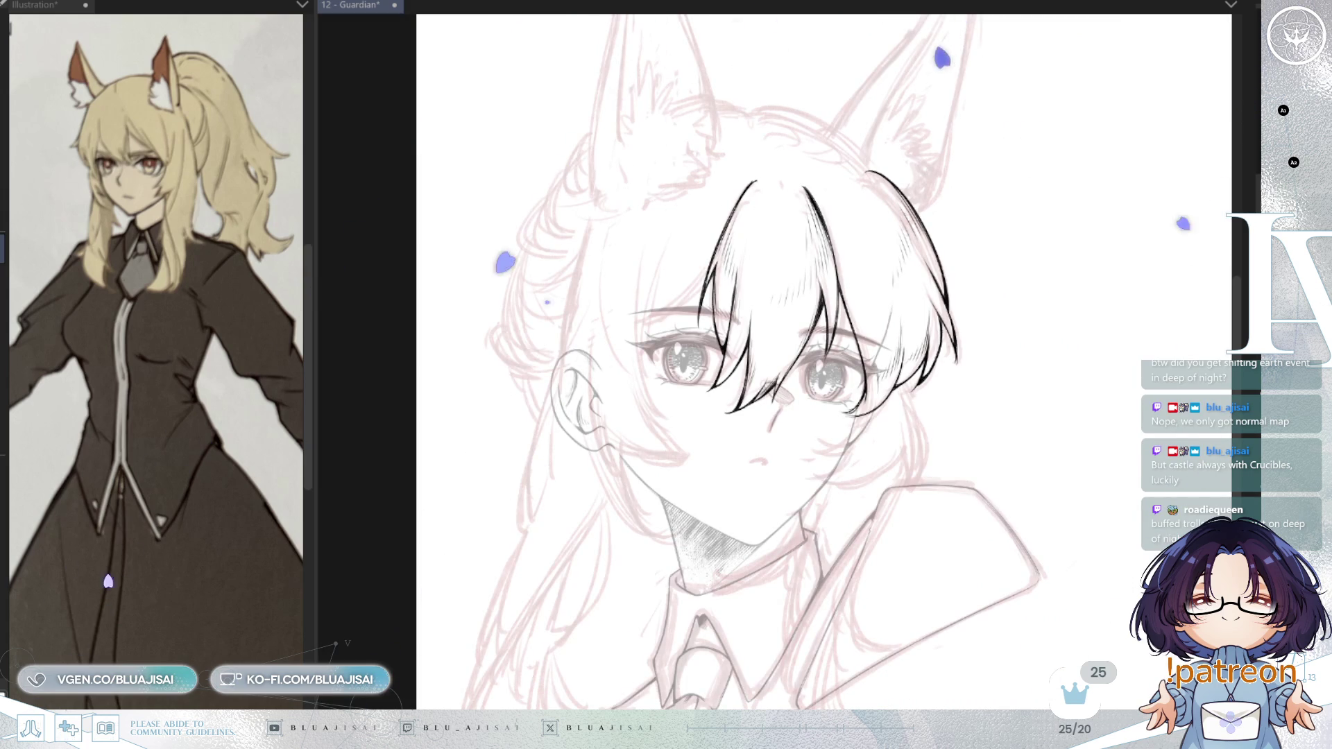
key("h")
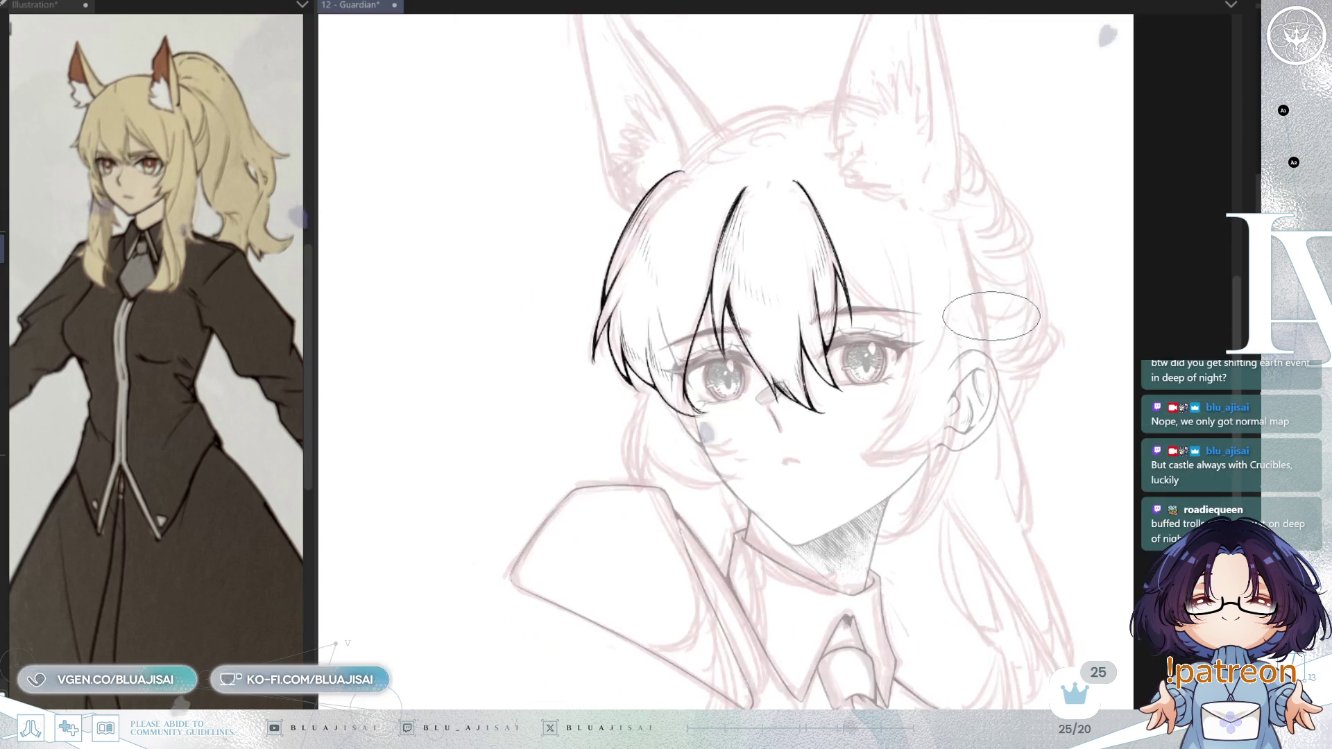
key("ctrl+s")
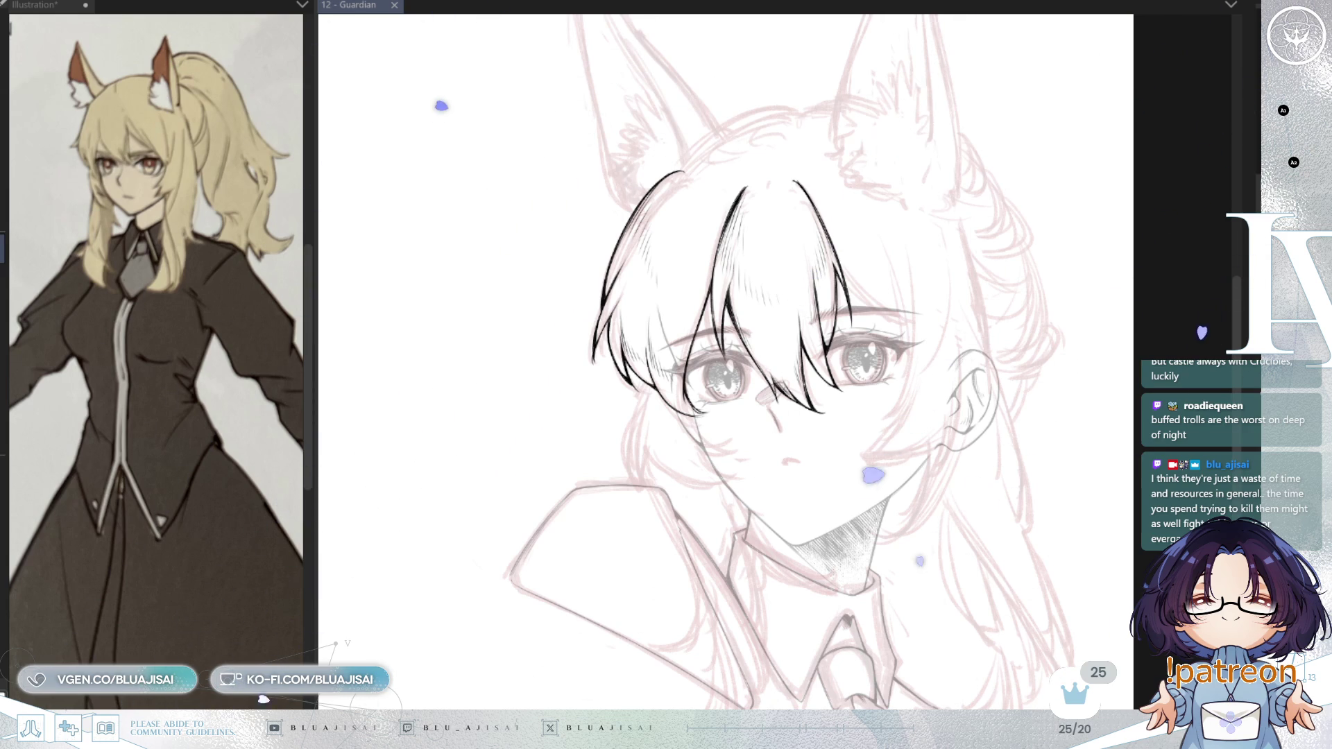
- Zoom in and ink the contour across the top of the girl's head
scroll(715, 127, "up", 1)
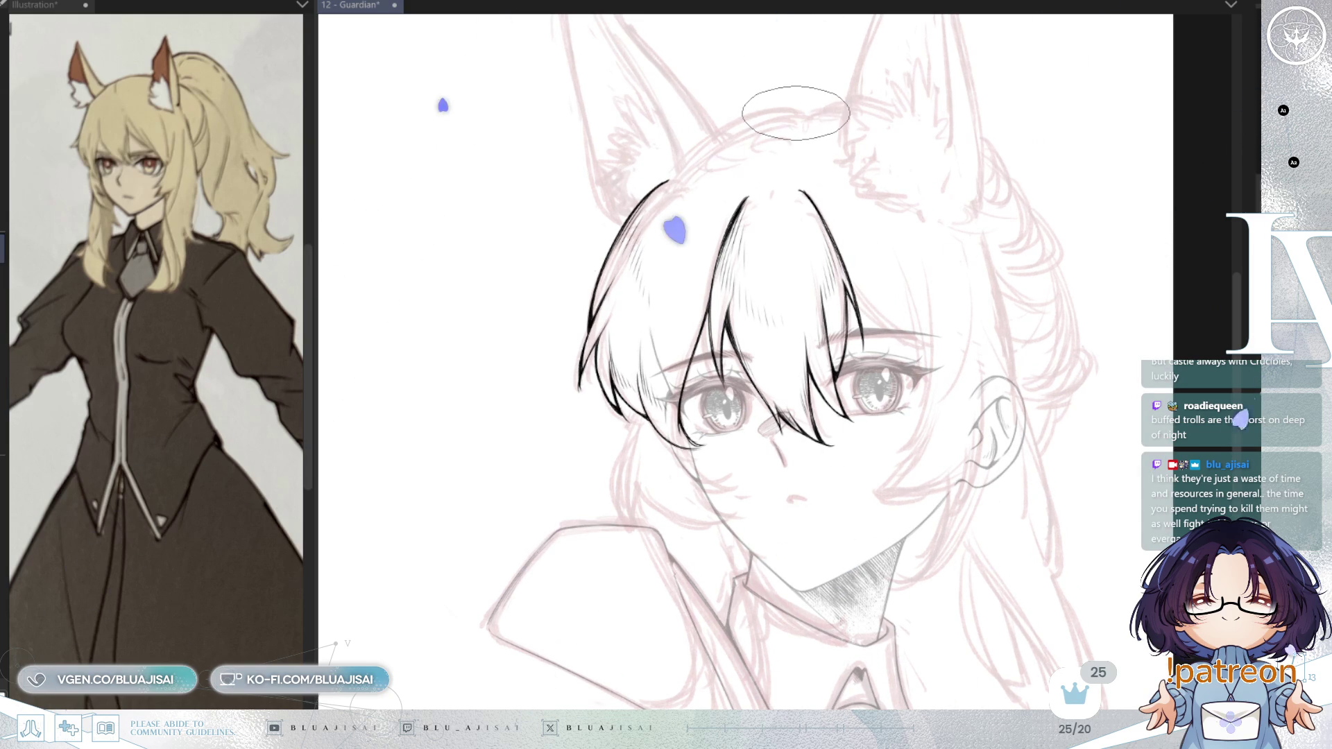
scroll(745, 155, "up", 1)
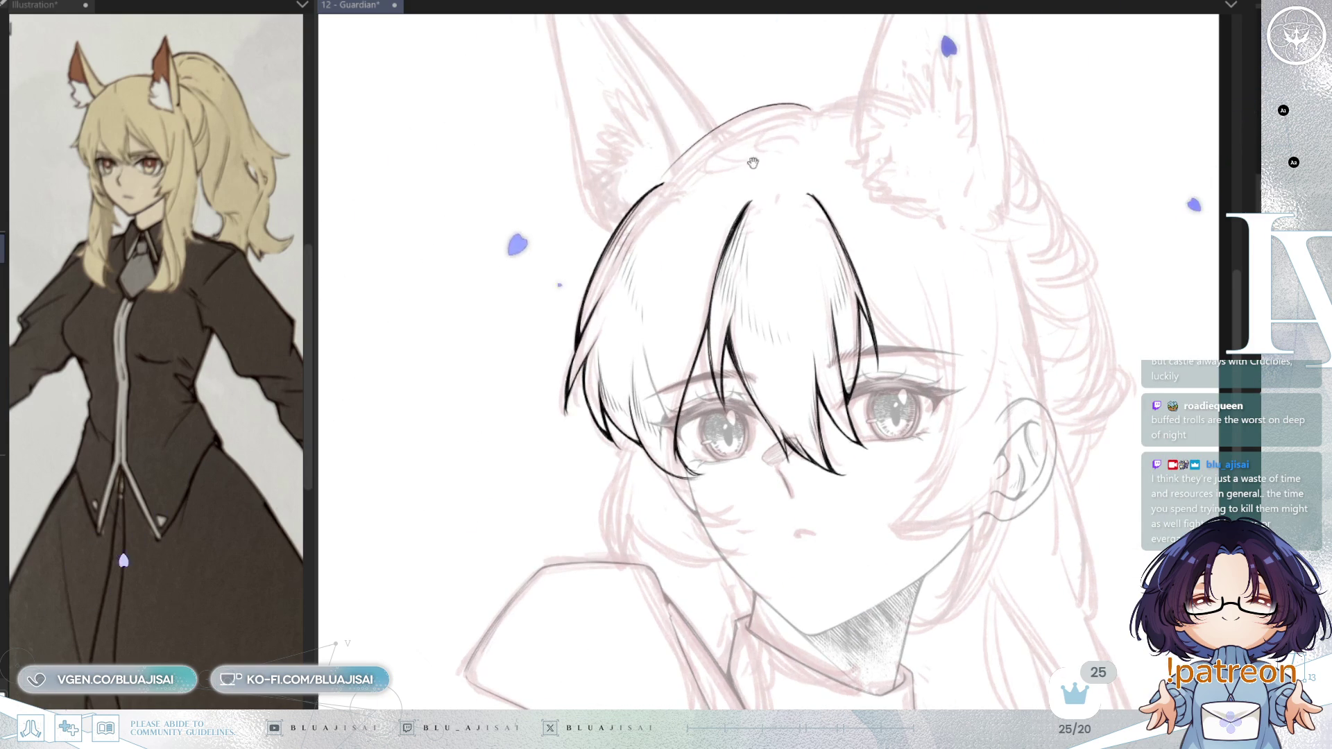
scroll(745, 155, "up", 1)
left_click_drag(746, 156, 763, 213)
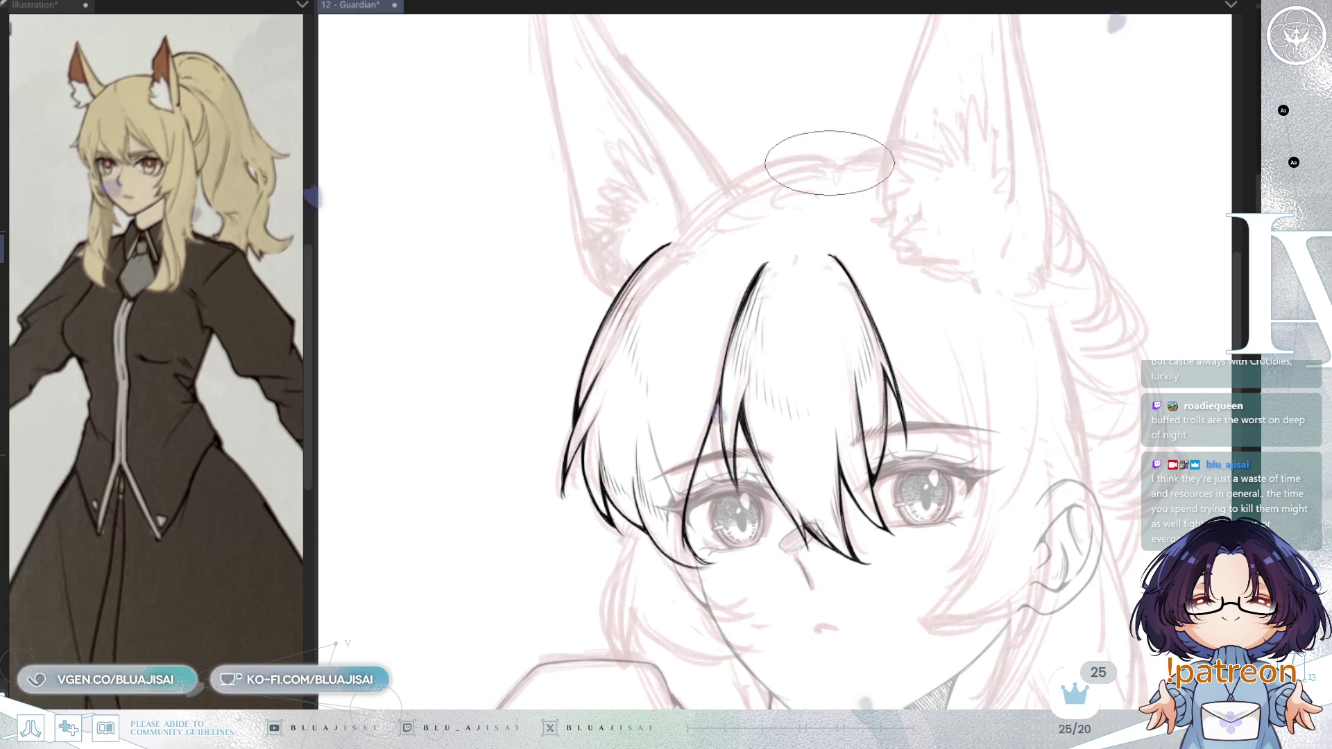
left_click_drag(831, 160, 649, 256)
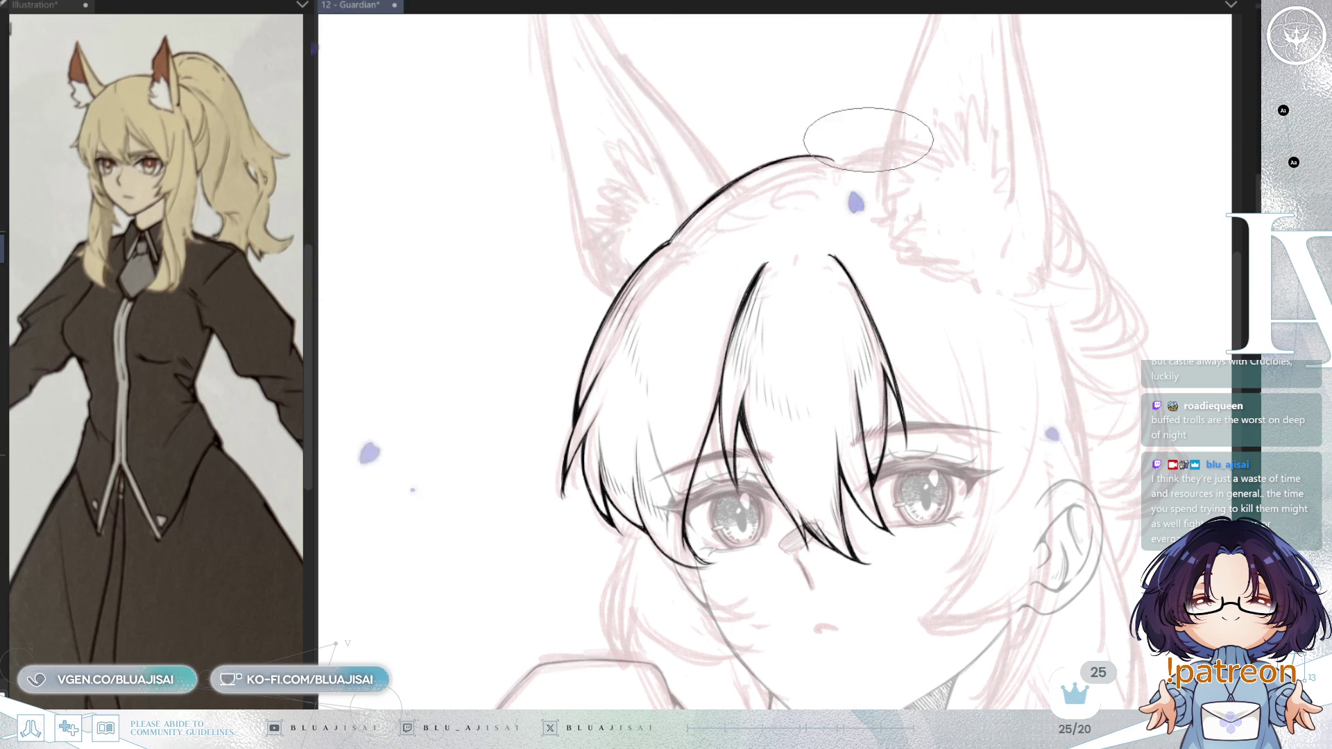
- Add two thin hair strokes at the crown along the curving outline
scroll(768, 211, "up", 1)
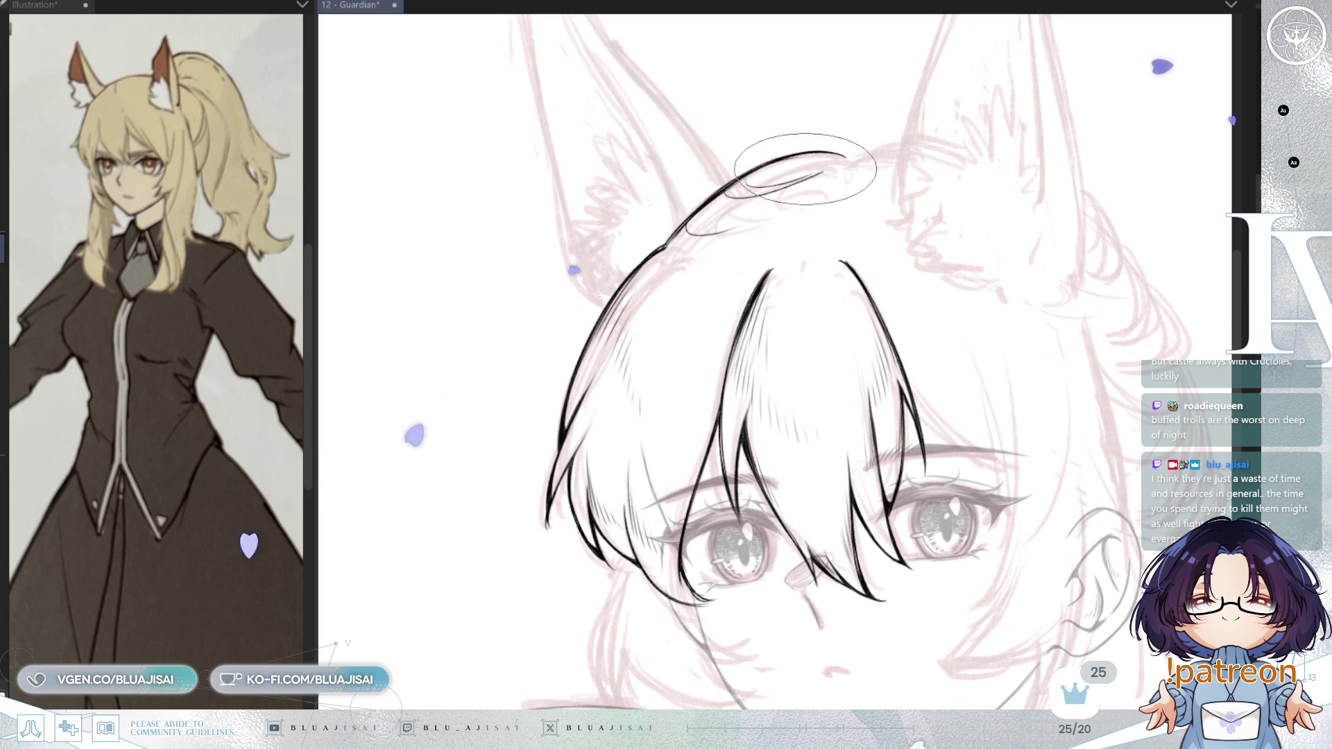
left_click_drag(724, 198, 813, 170)
left_click_drag(747, 177, 841, 157)
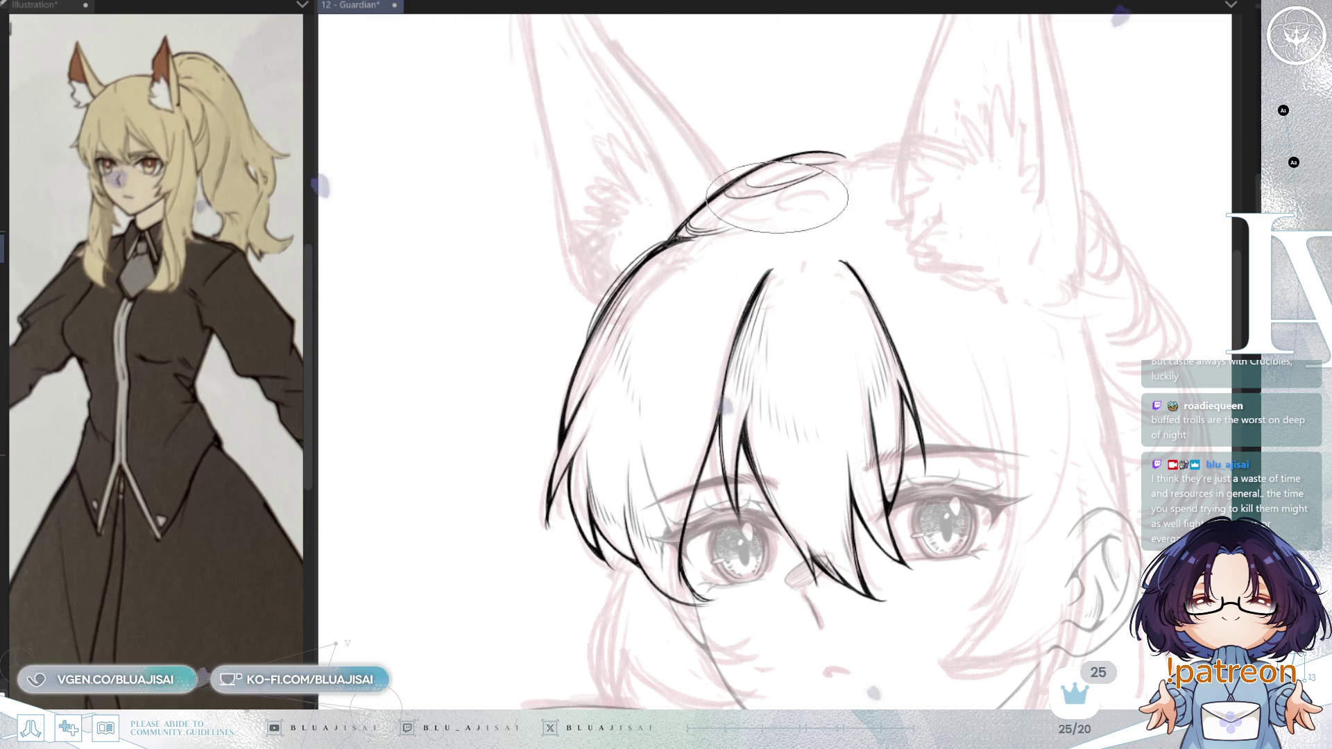
scroll(976, 114, "down", 2)
scroll(979, 201, "down", 1)
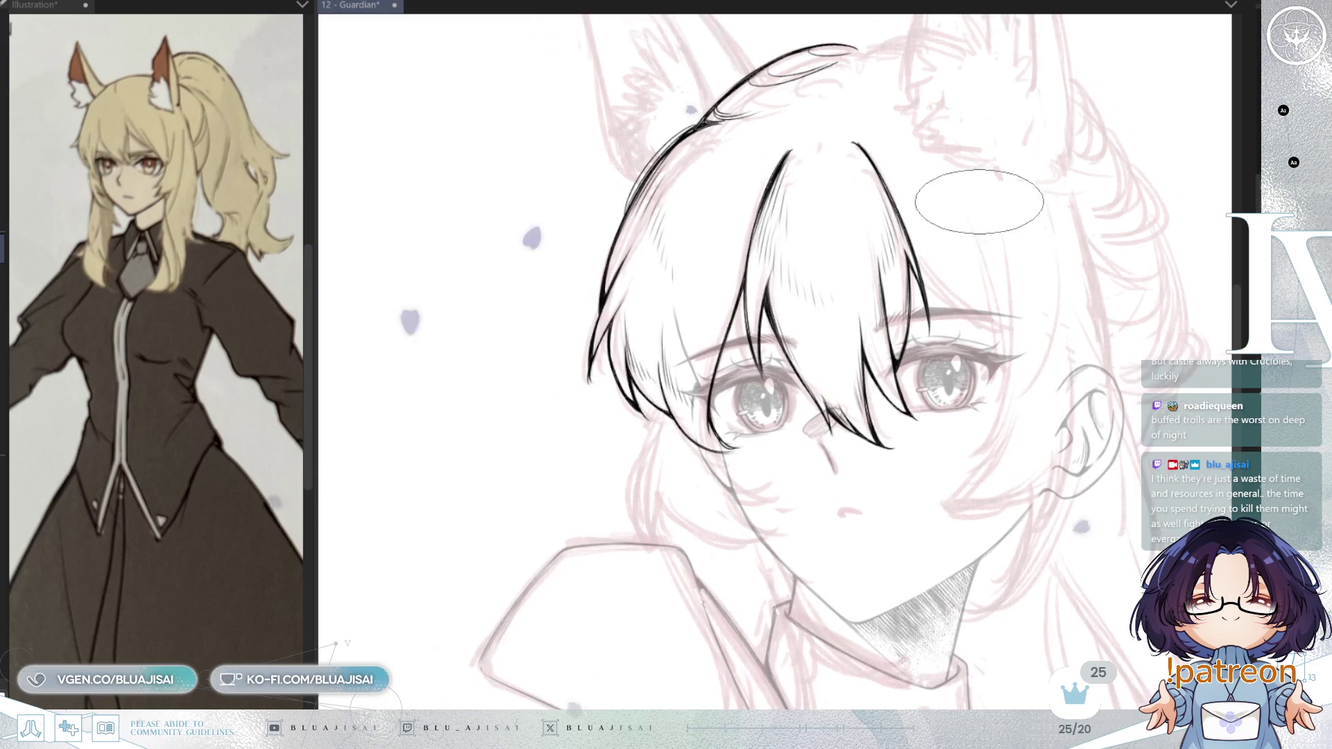
- Rotate the view around the face and ink a hair strand curving down beside the left cheek
key("asciicircum")
key("asciicircum")
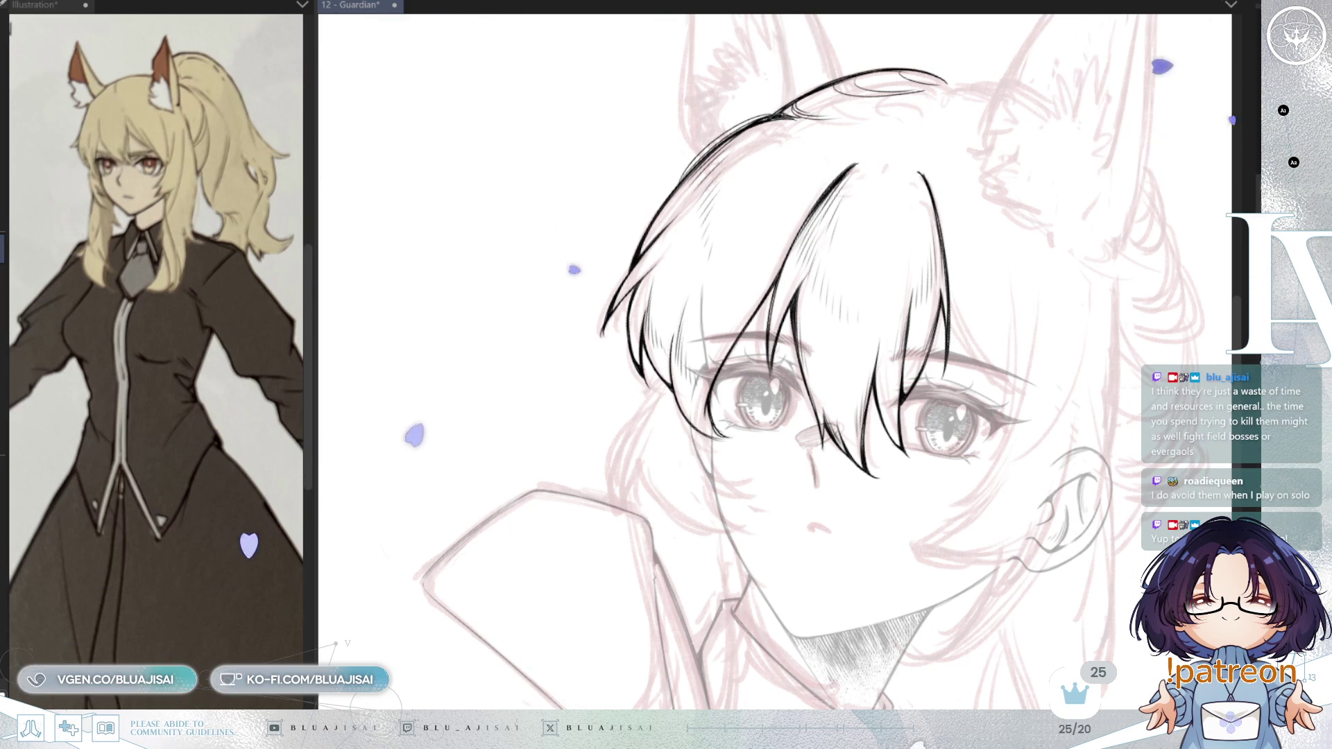
scroll(766, 226, "up", 3)
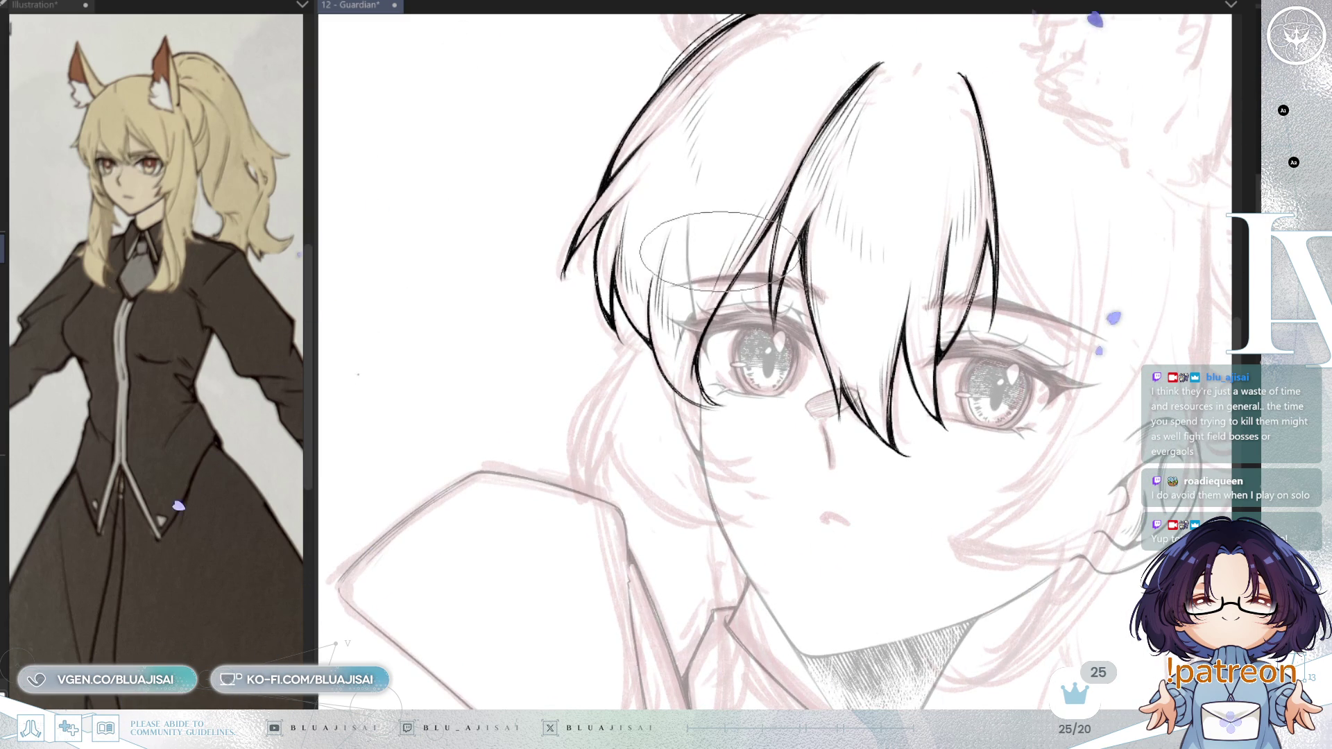
mouse_move(923, 118)
left_mouse_down()
mouse_move(749, 297)
mouse_move(675, 264)
mouse_move(619, 412)
left_mouse_up()
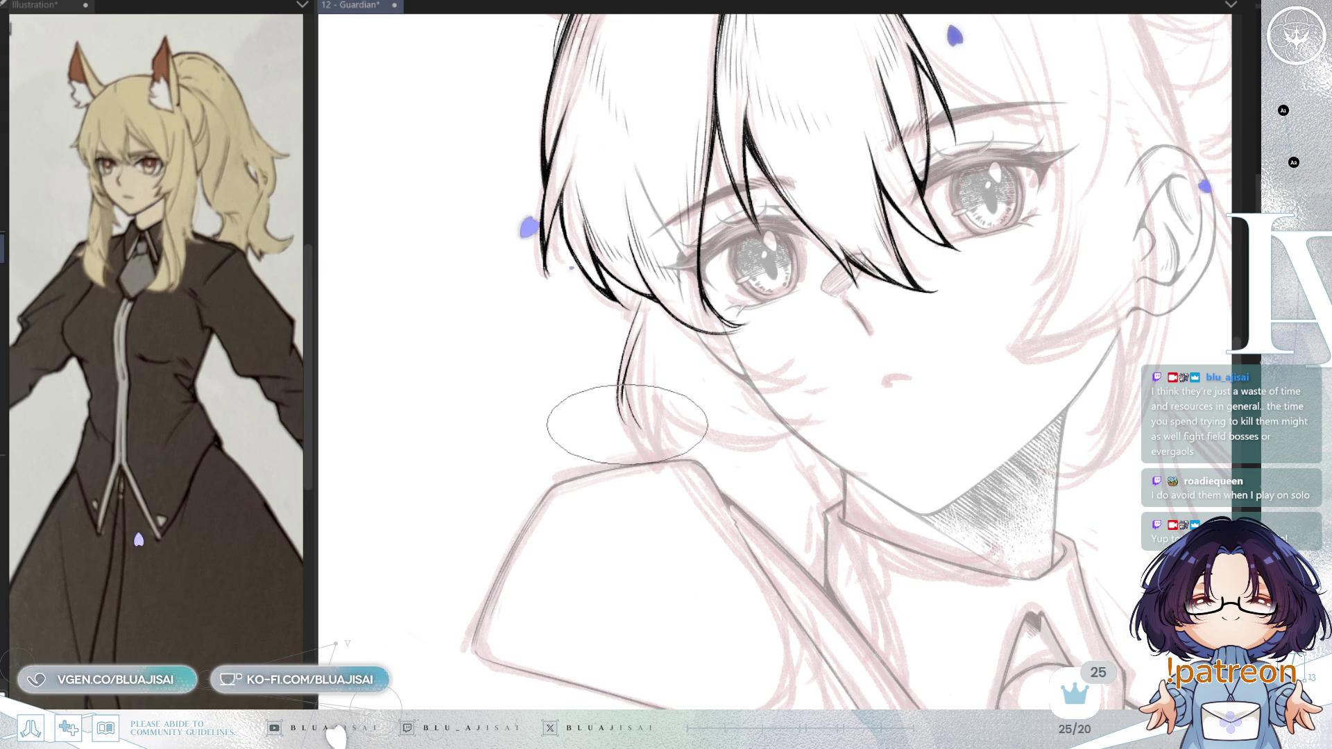
left_click_drag(642, 316, 637, 425)
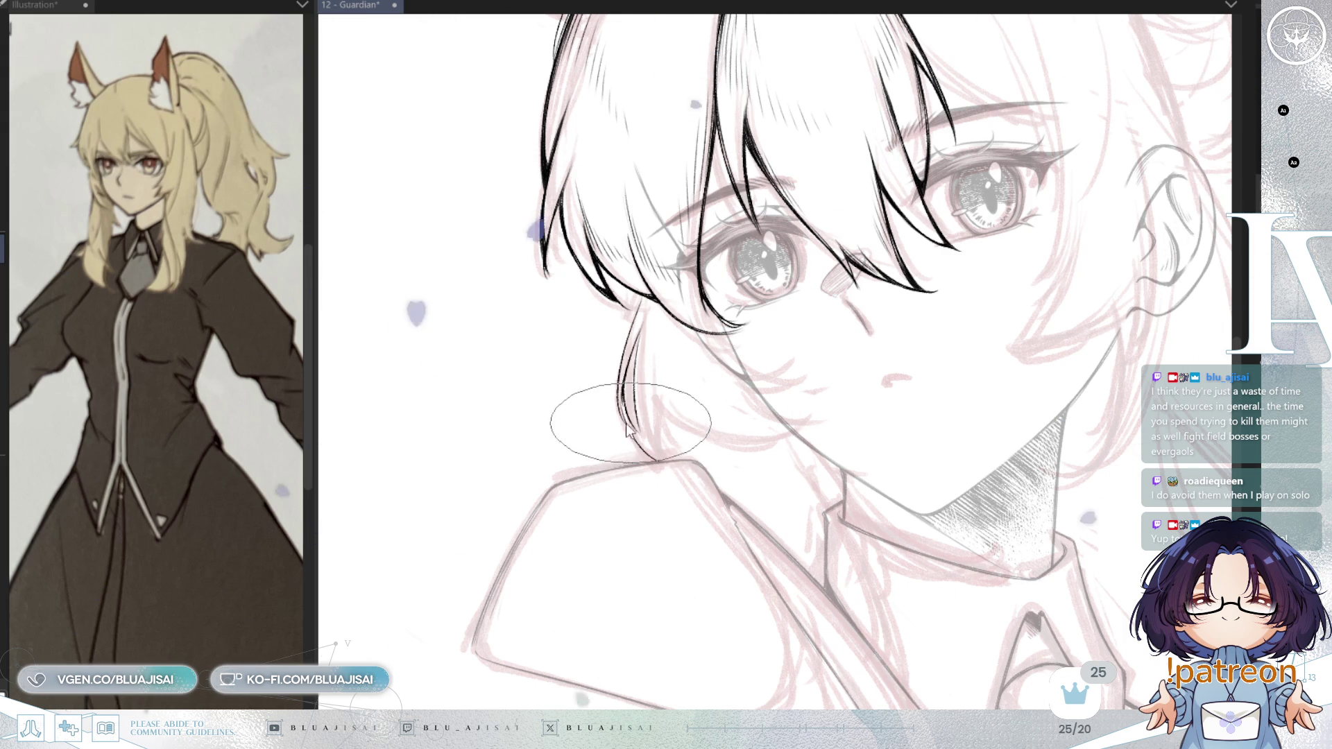
mouse_move(775, 347)
left_mouse_down()
mouse_move(888, 246)
mouse_move(829, 248)
mouse_move(803, 319)
left_mouse_up()
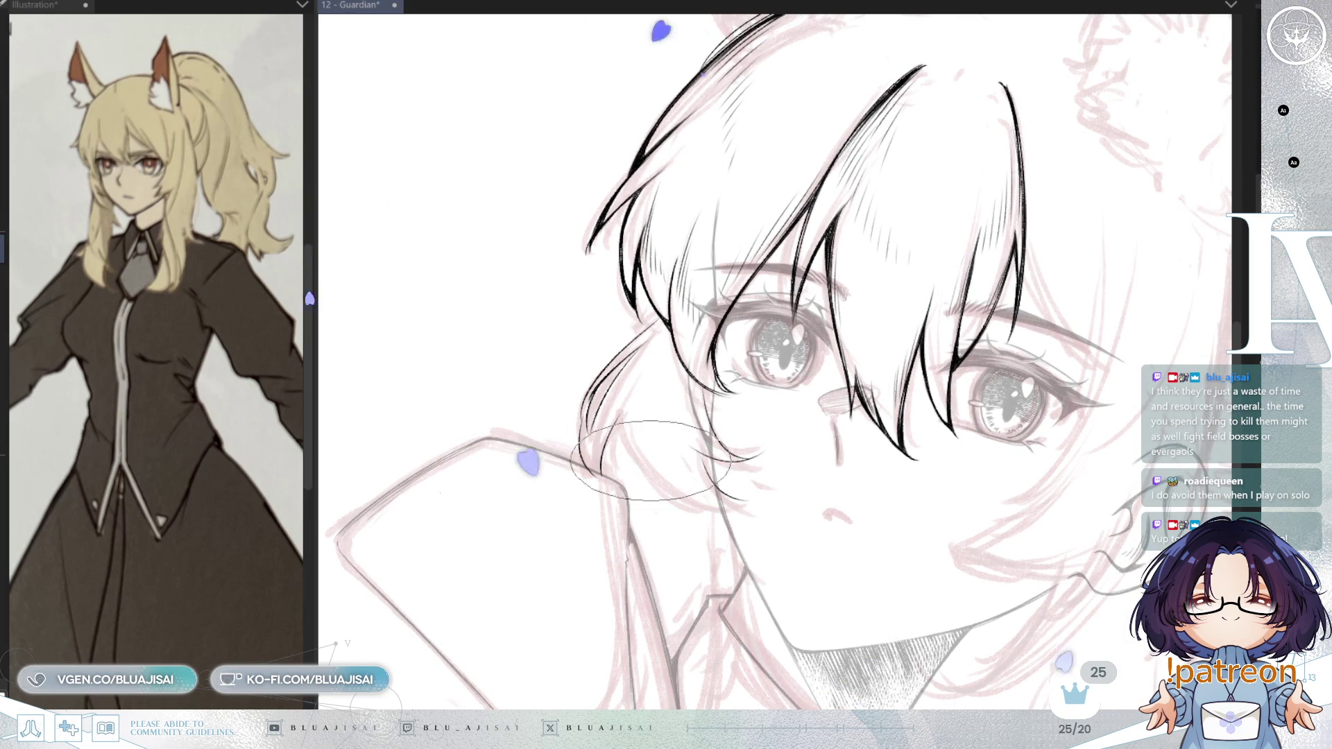
left_click_drag(954, 316, 908, 363)
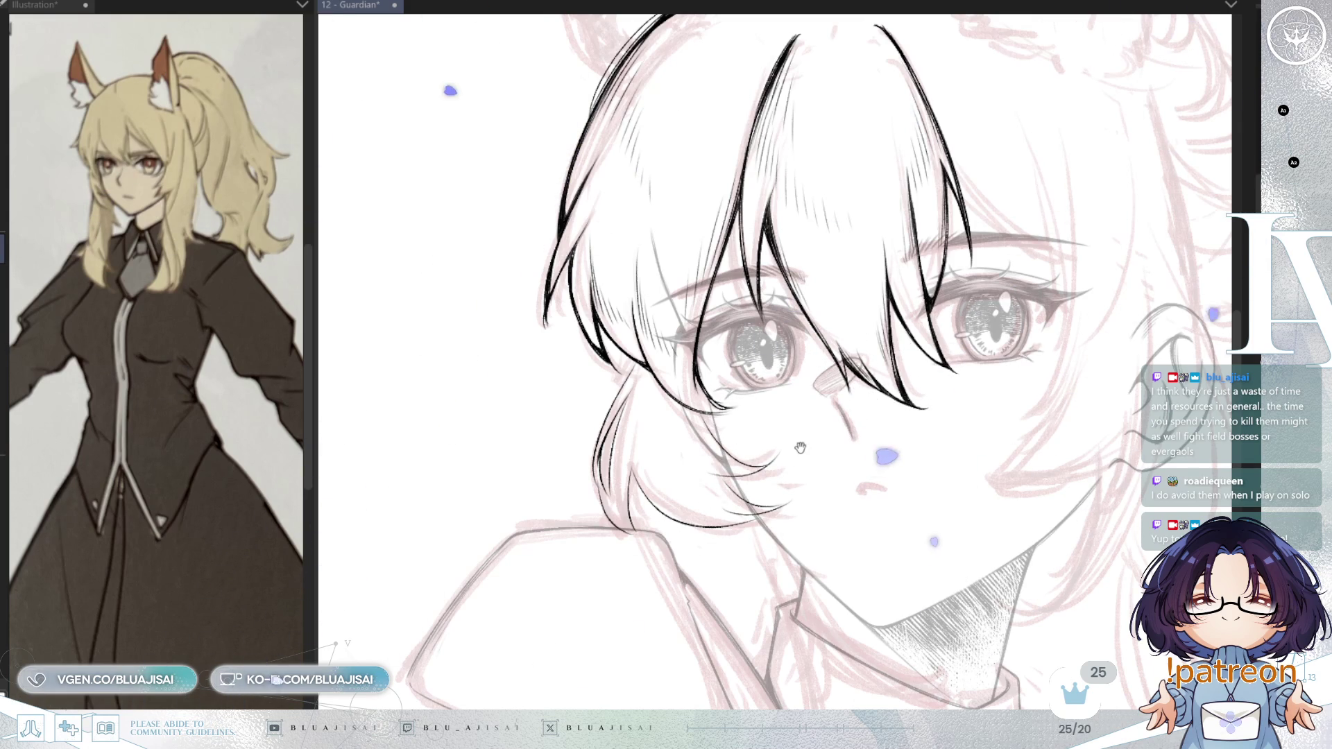
left_click_drag(636, 365, 650, 284)
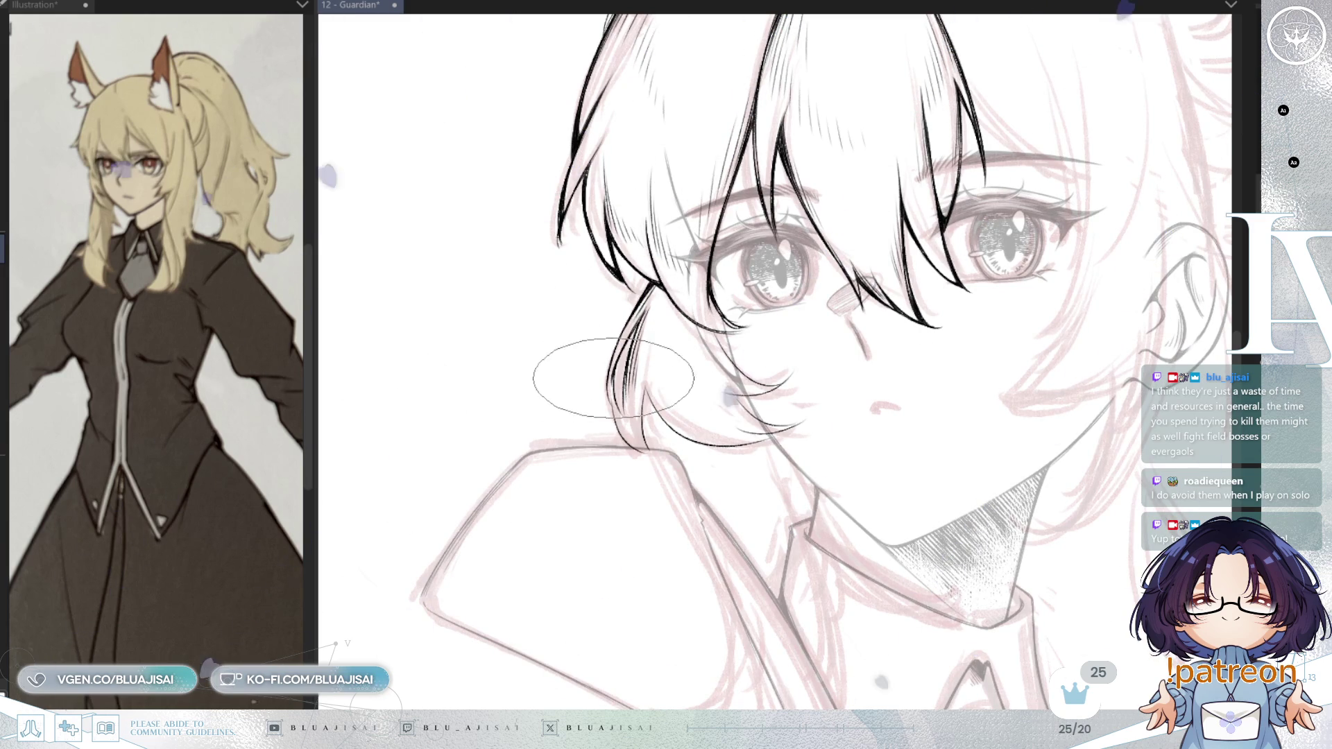
key("asciicircum")
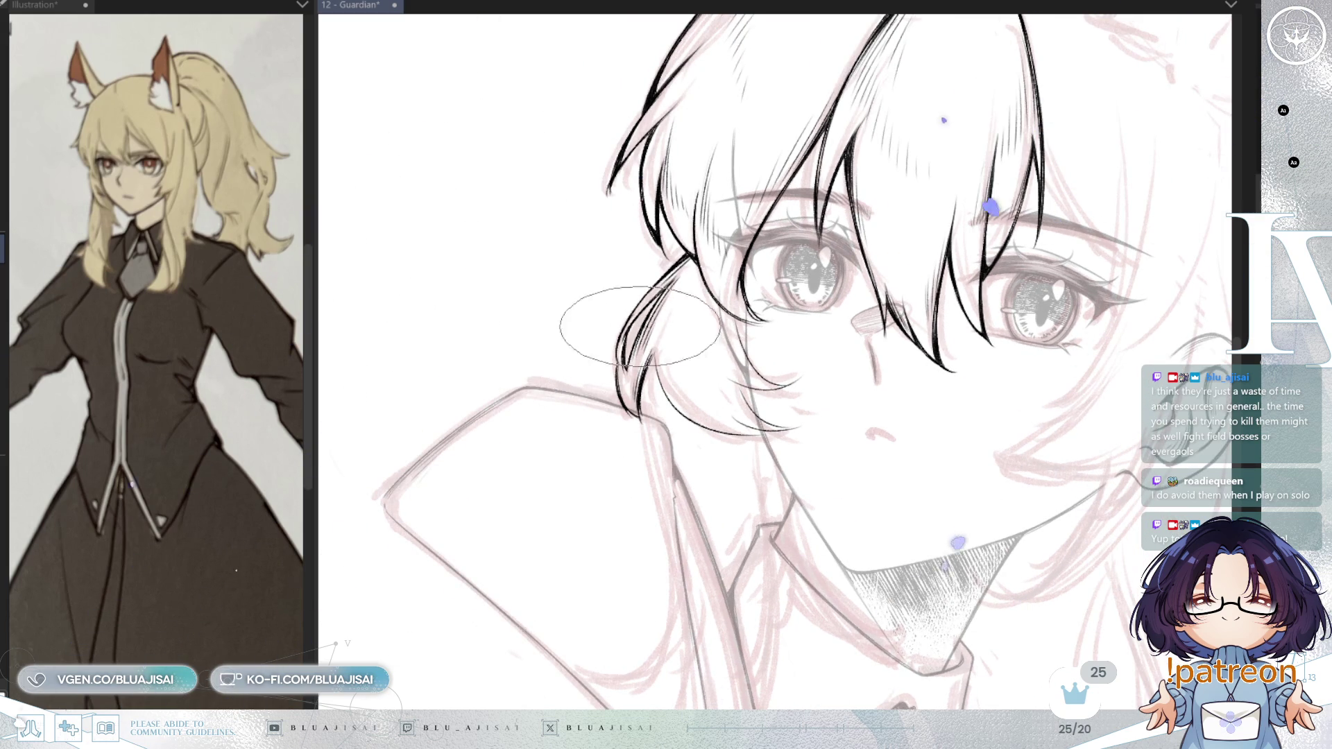
key("asciicircum")
- Rotate the canvas view three steps clockwise, then three back, to angle the side lock
key("asciicircum")
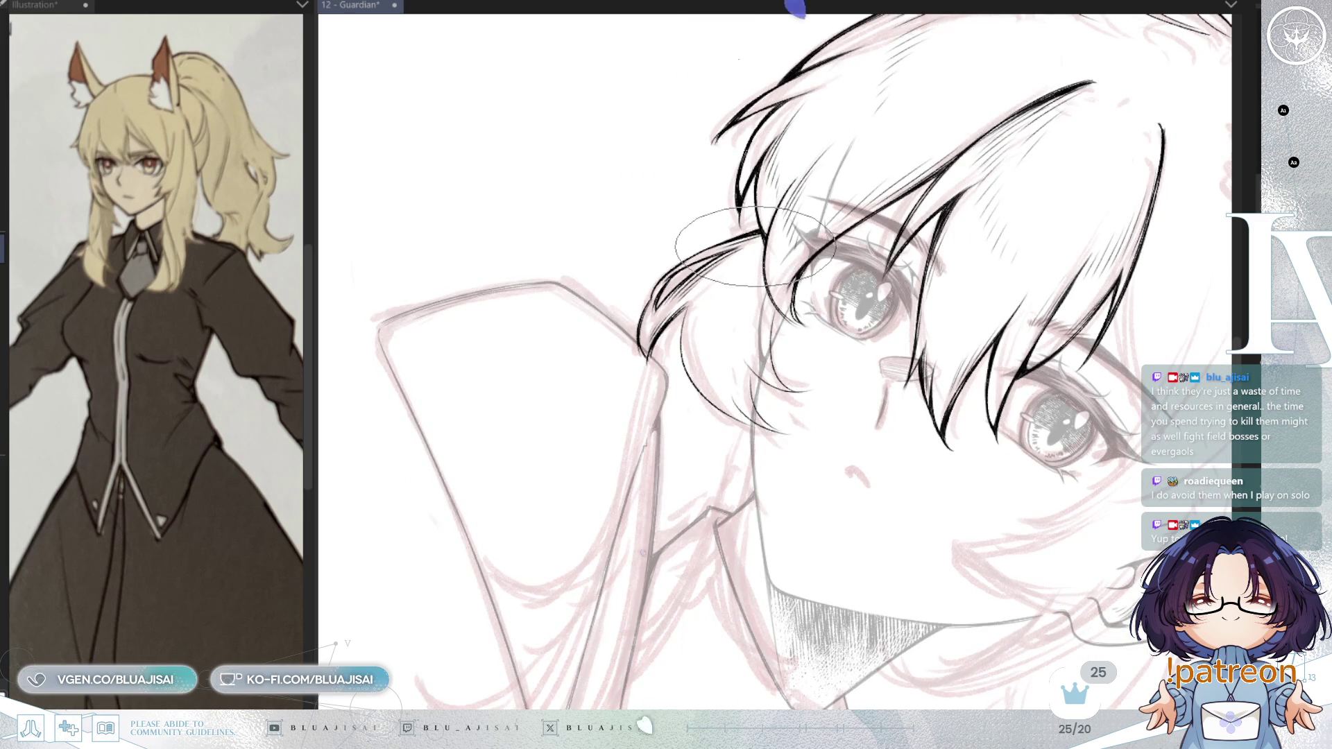
key("asciicircum")
key("asciicircum")
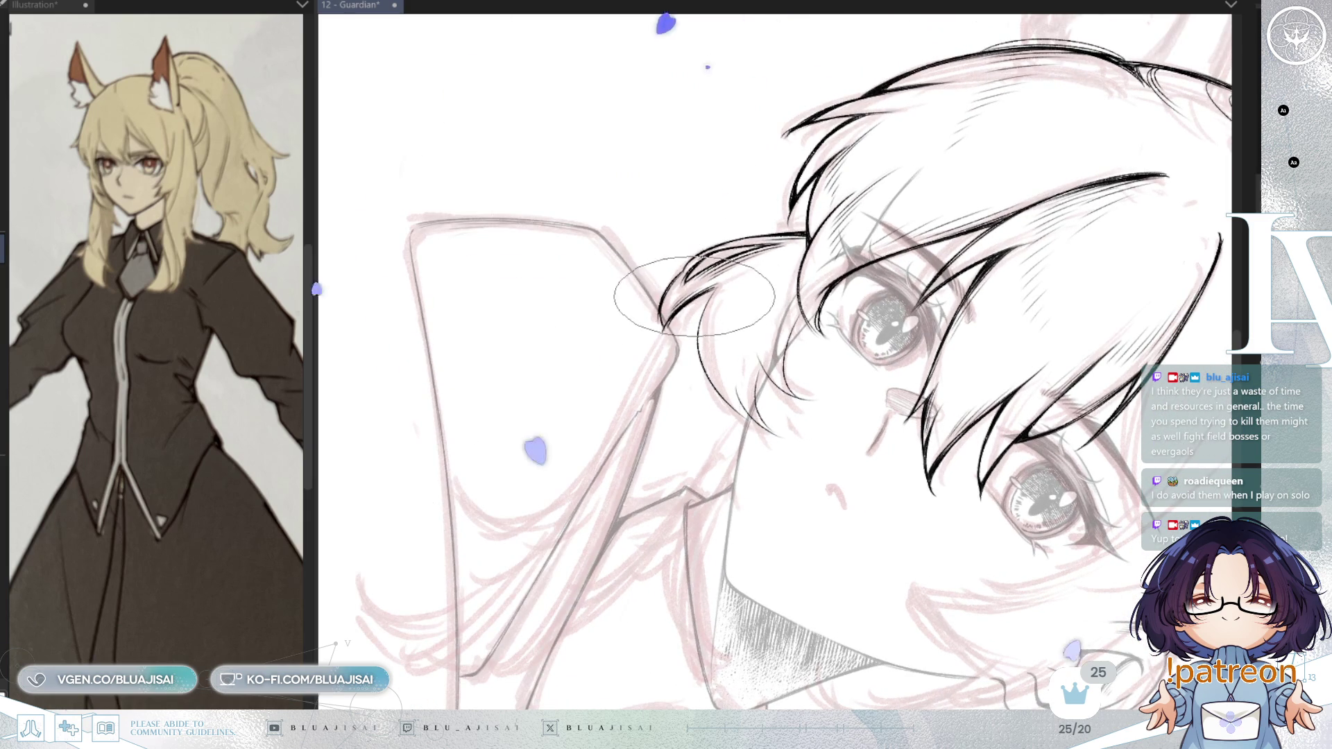
key("asciicircum")
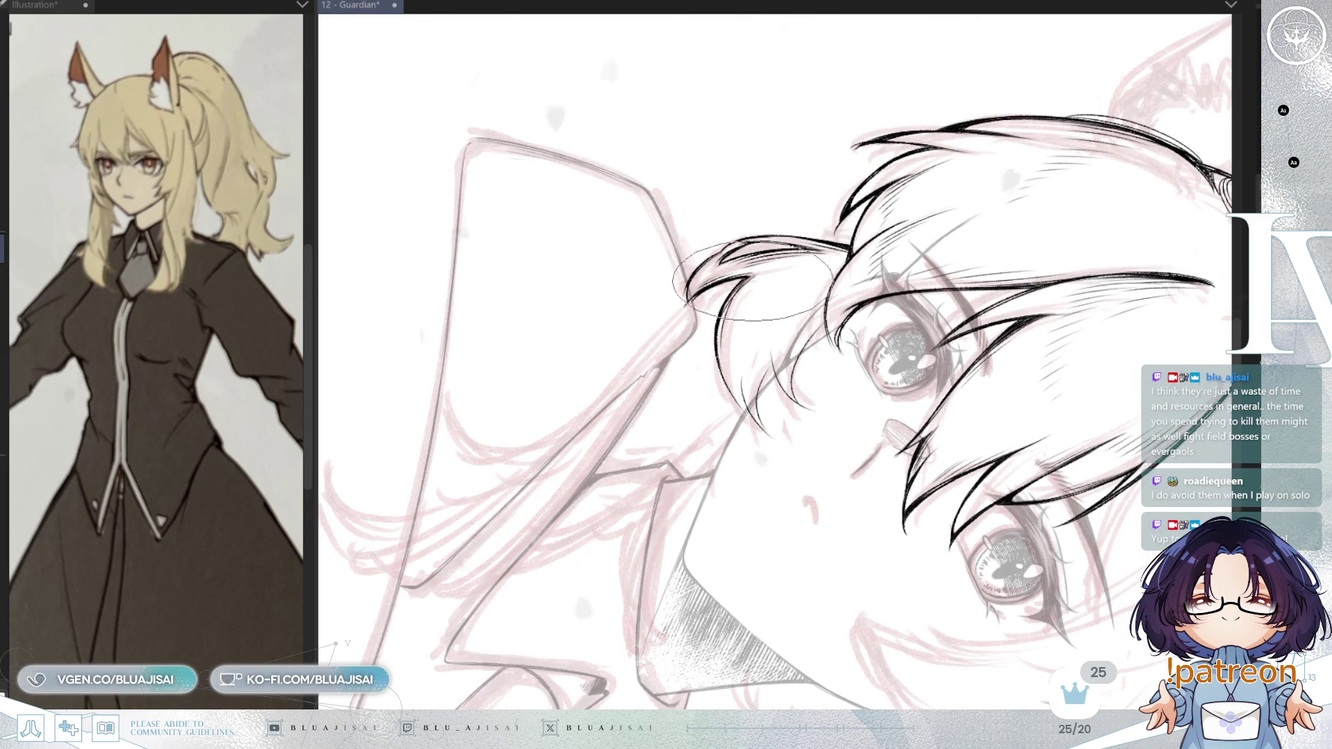
key("asciicircum")
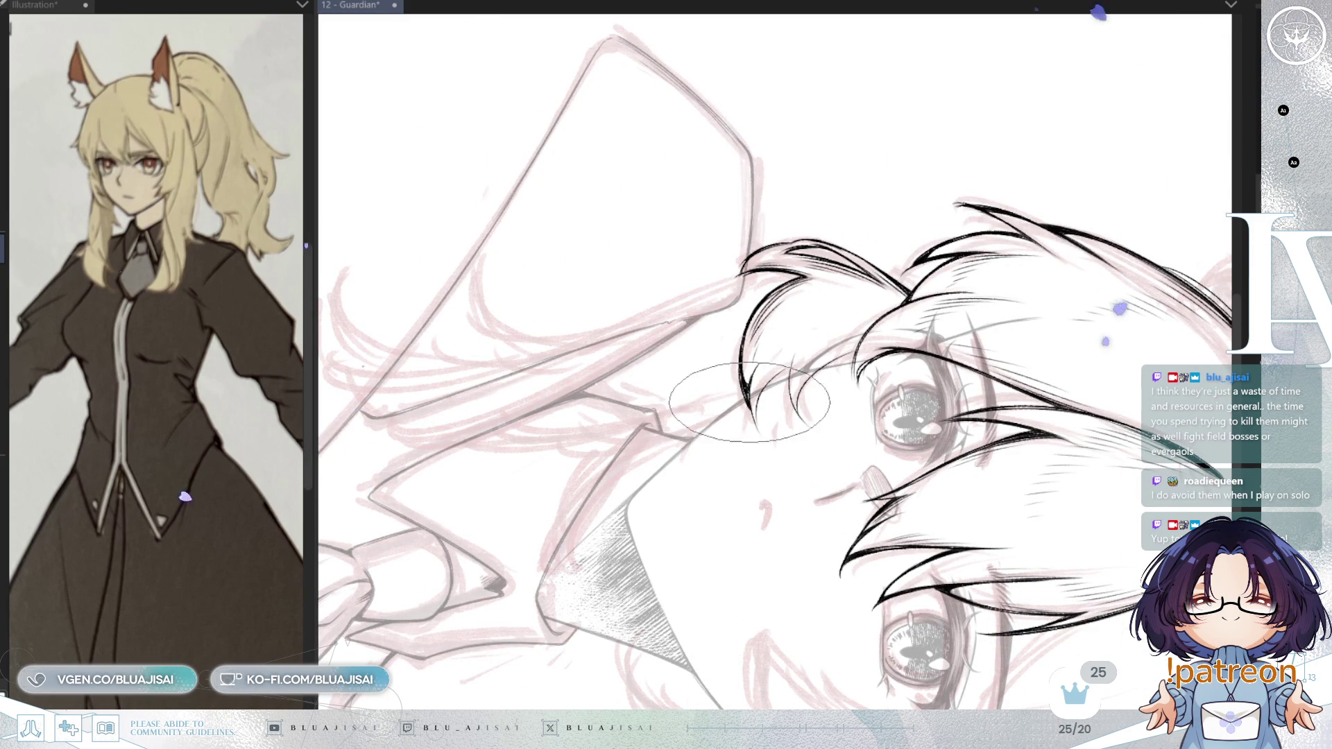
key("minus")
key("minus")
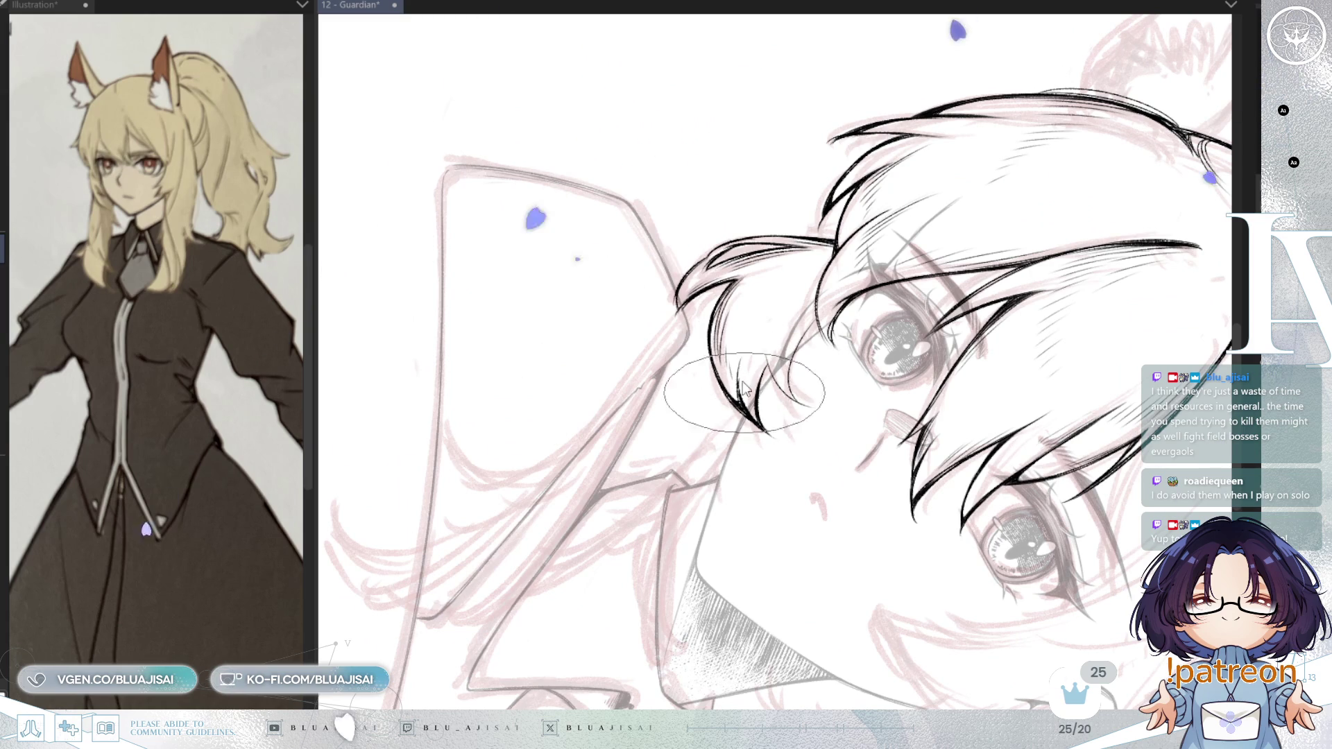
key("minus")
key("minus")
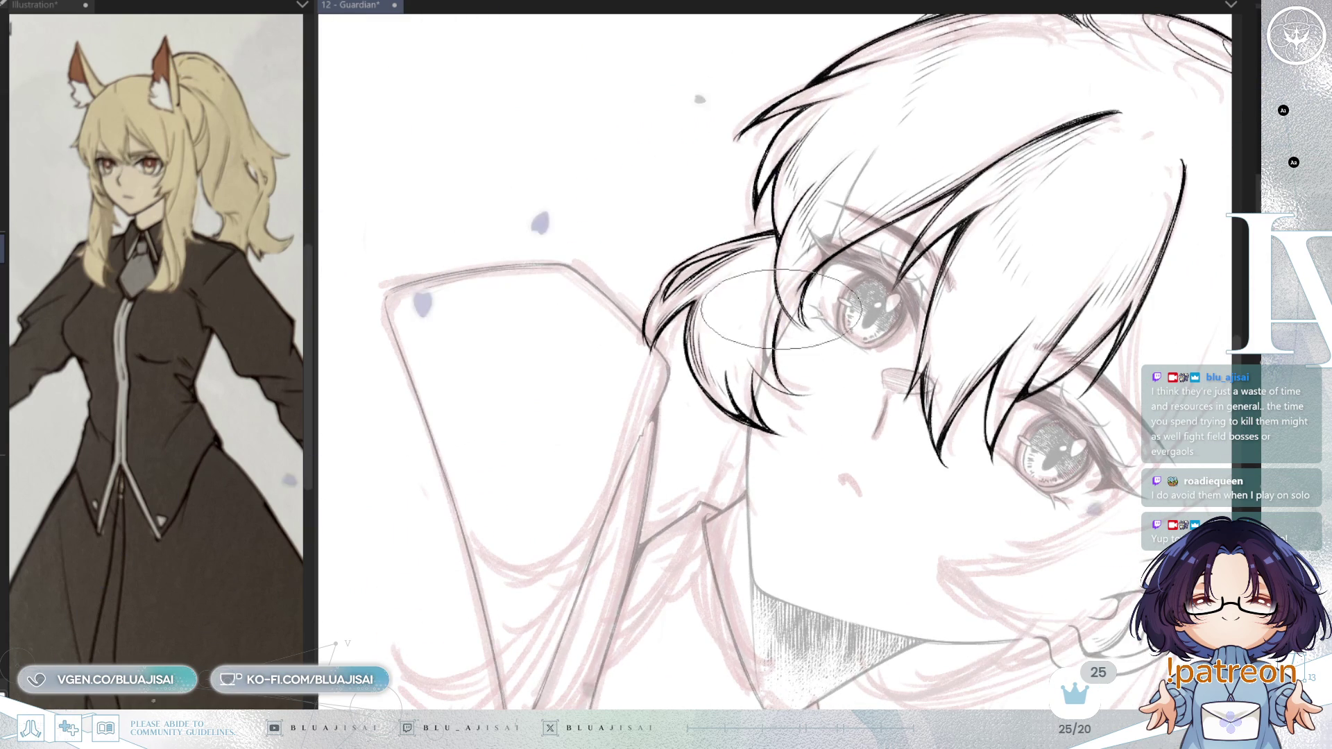
key("minus")
key("minus")
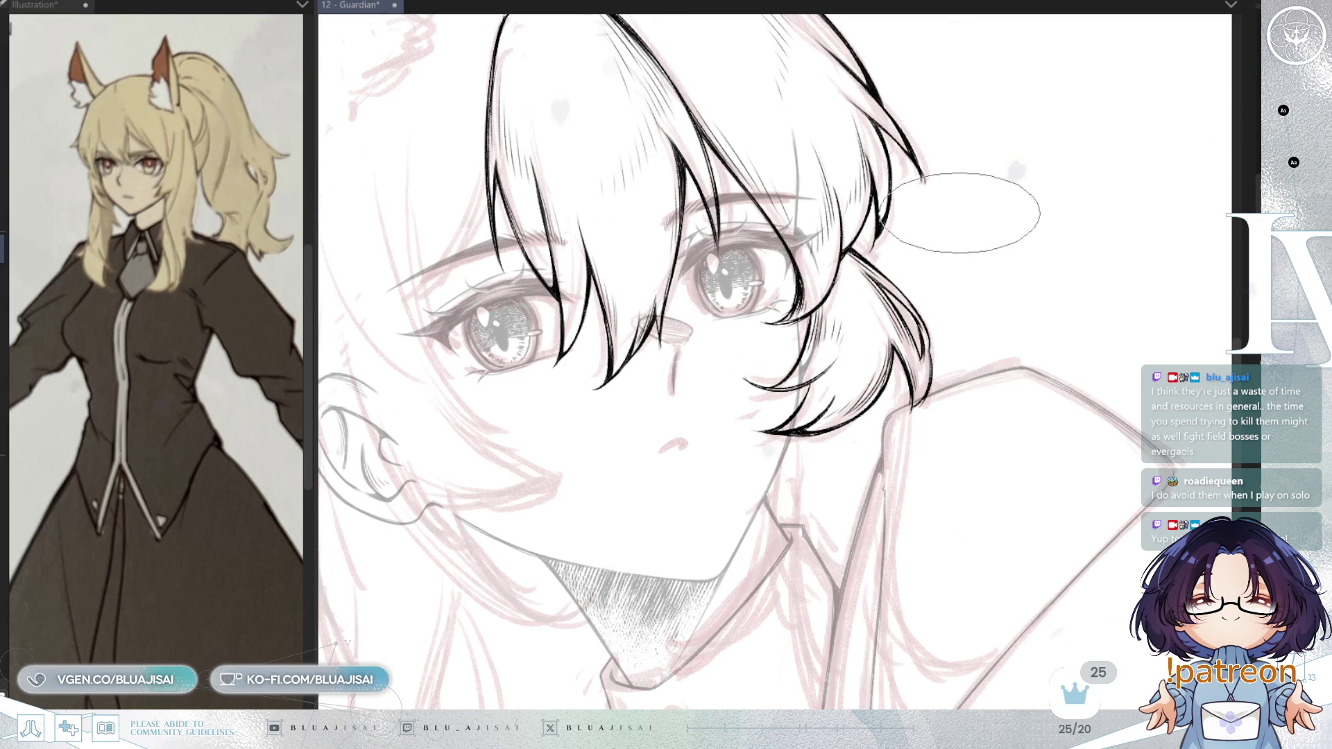
- Reposition the view on the face and ink the line along the collar and neck edge
scroll(961, 211, "down", 5)
scroll(1041, 202, "up", 1)
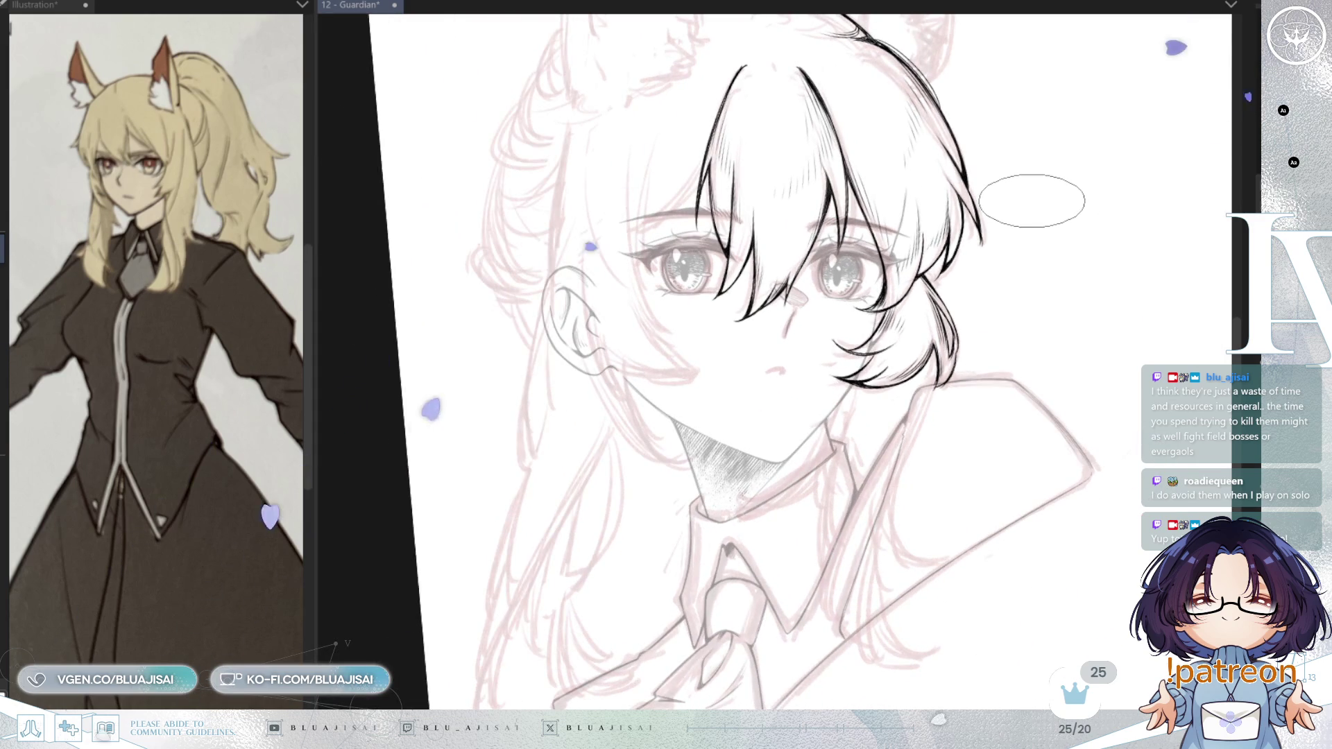
scroll(902, 285, "up", 3)
scroll(912, 340, "down", 1)
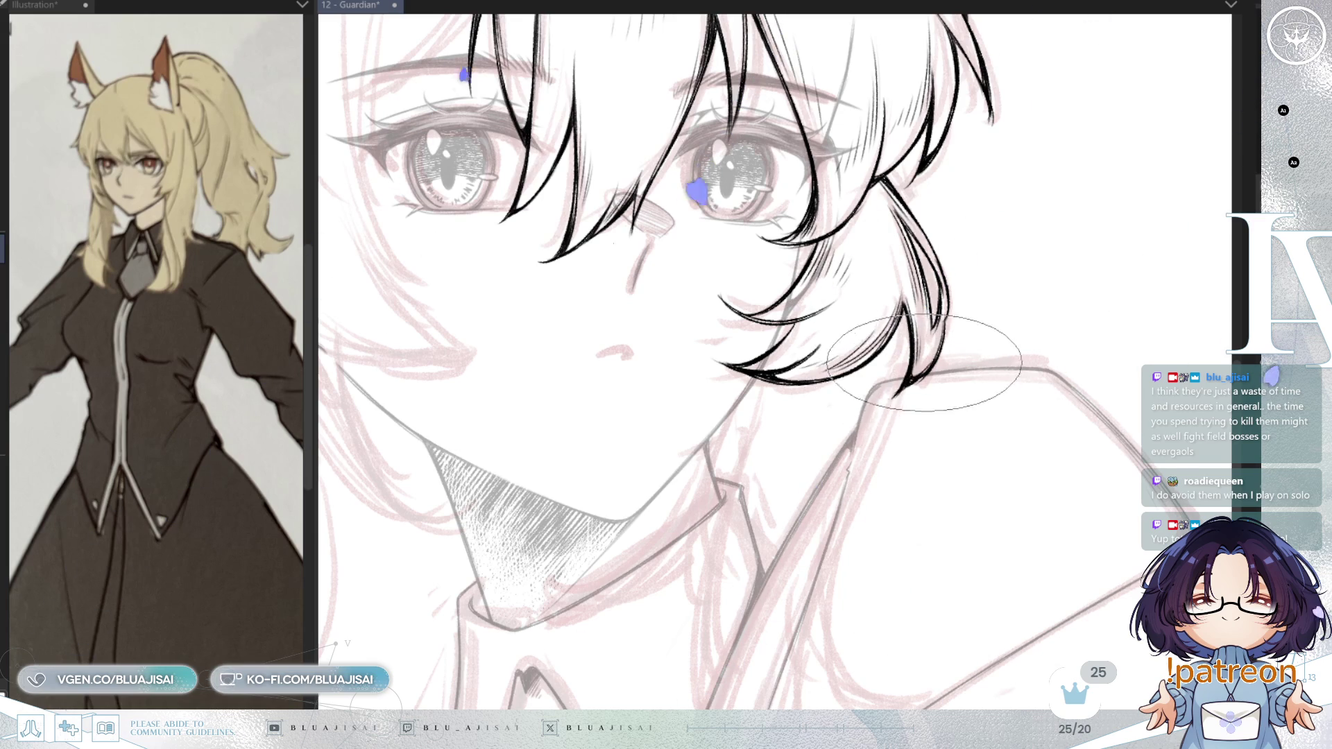
scroll(936, 298, "down", 1)
mouse_move(1002, 268)
left_mouse_down()
mouse_move(1020, 305)
mouse_move(978, 289)
left_mouse_up()
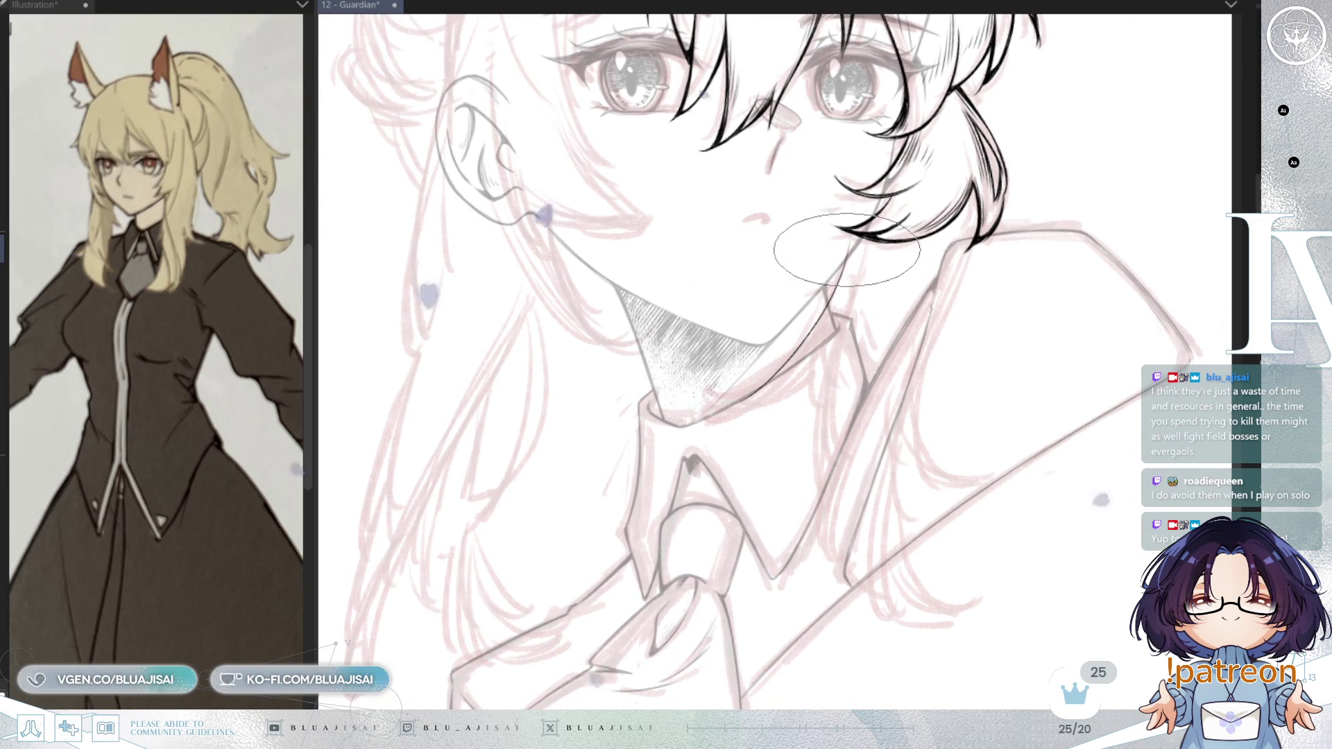
left_click_drag(829, 279, 730, 408)
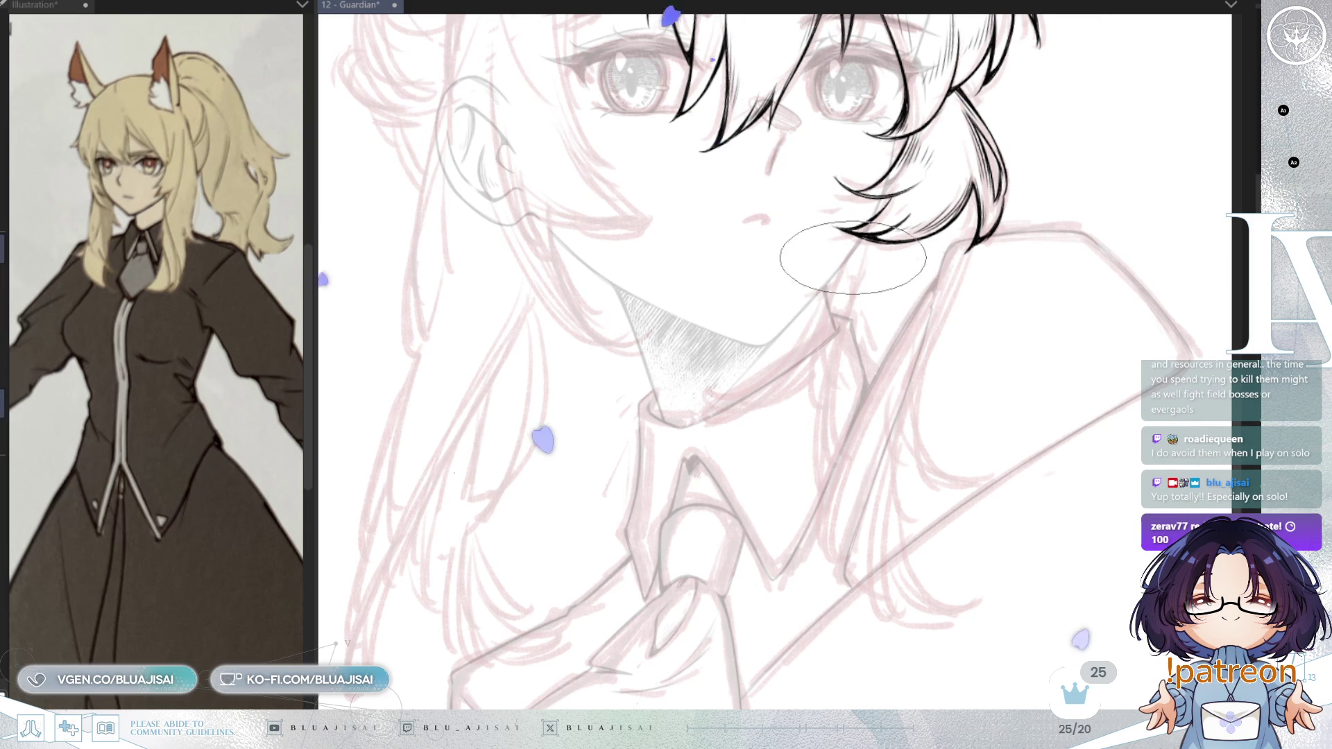
- Extend the jawline to a curved chin and add a thin hair strand beside the neck
left_click_drag(847, 246, 701, 411)
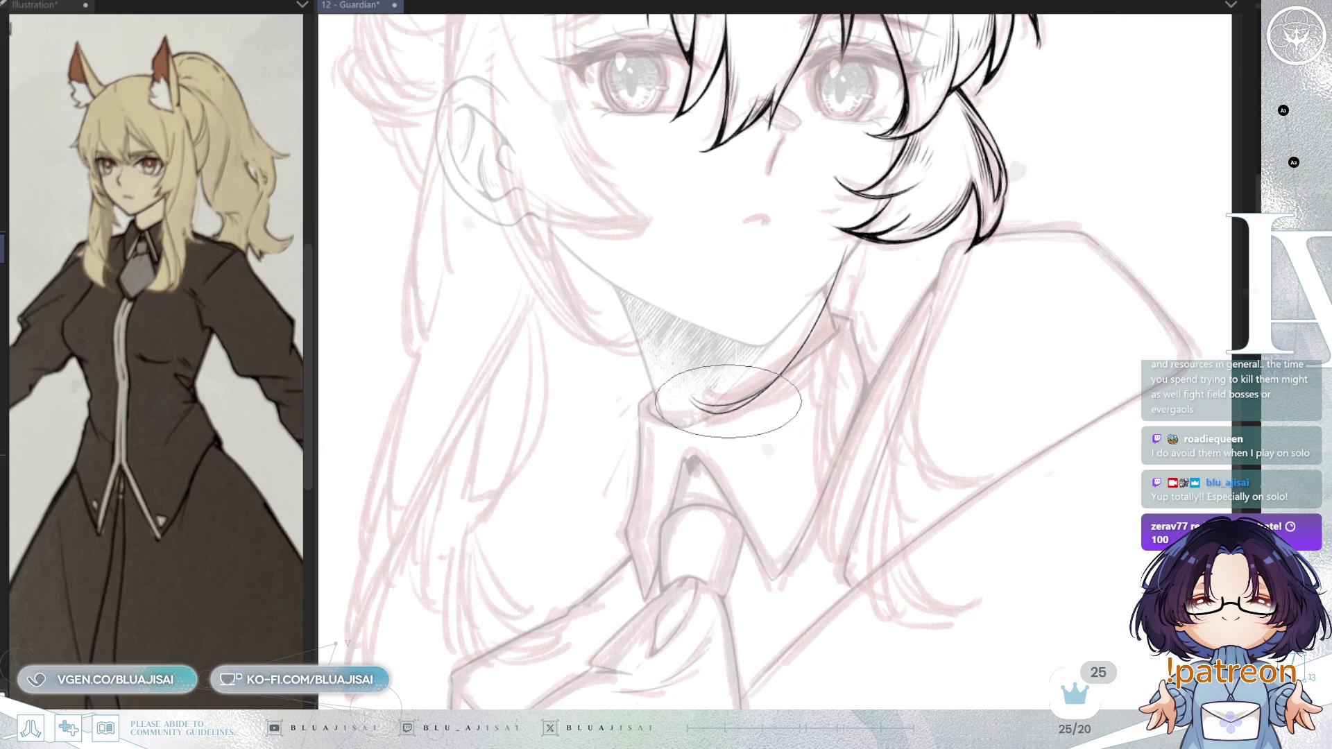
left_click_drag(694, 394, 724, 411)
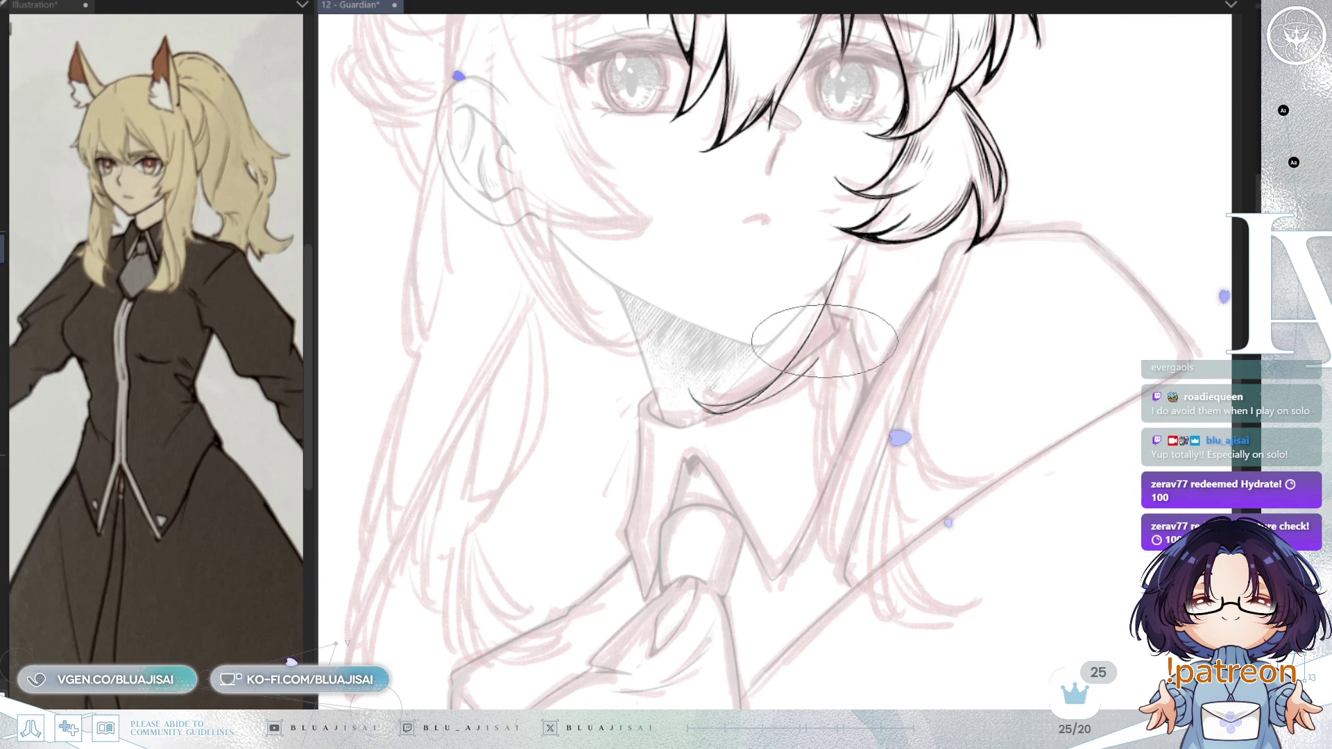
left_click_drag(837, 318, 817, 476)
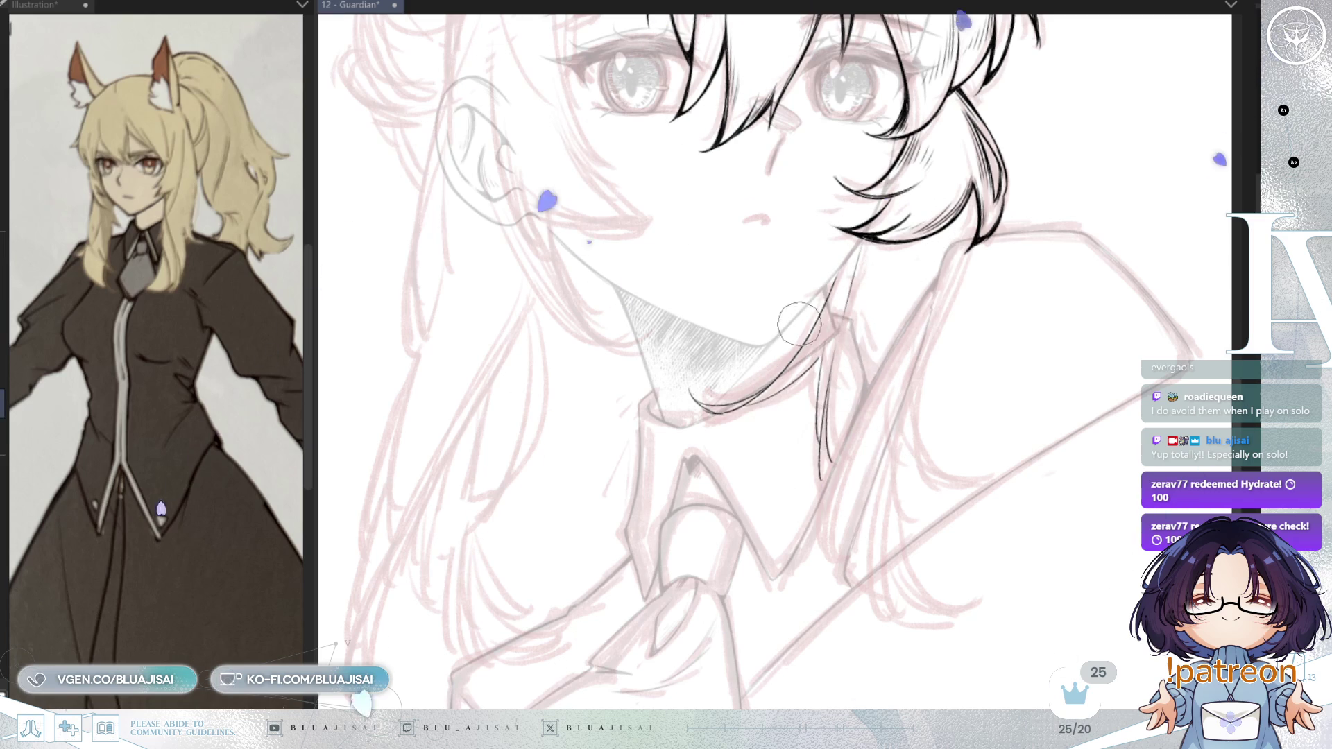
left_click_drag(984, 229, 944, 215)
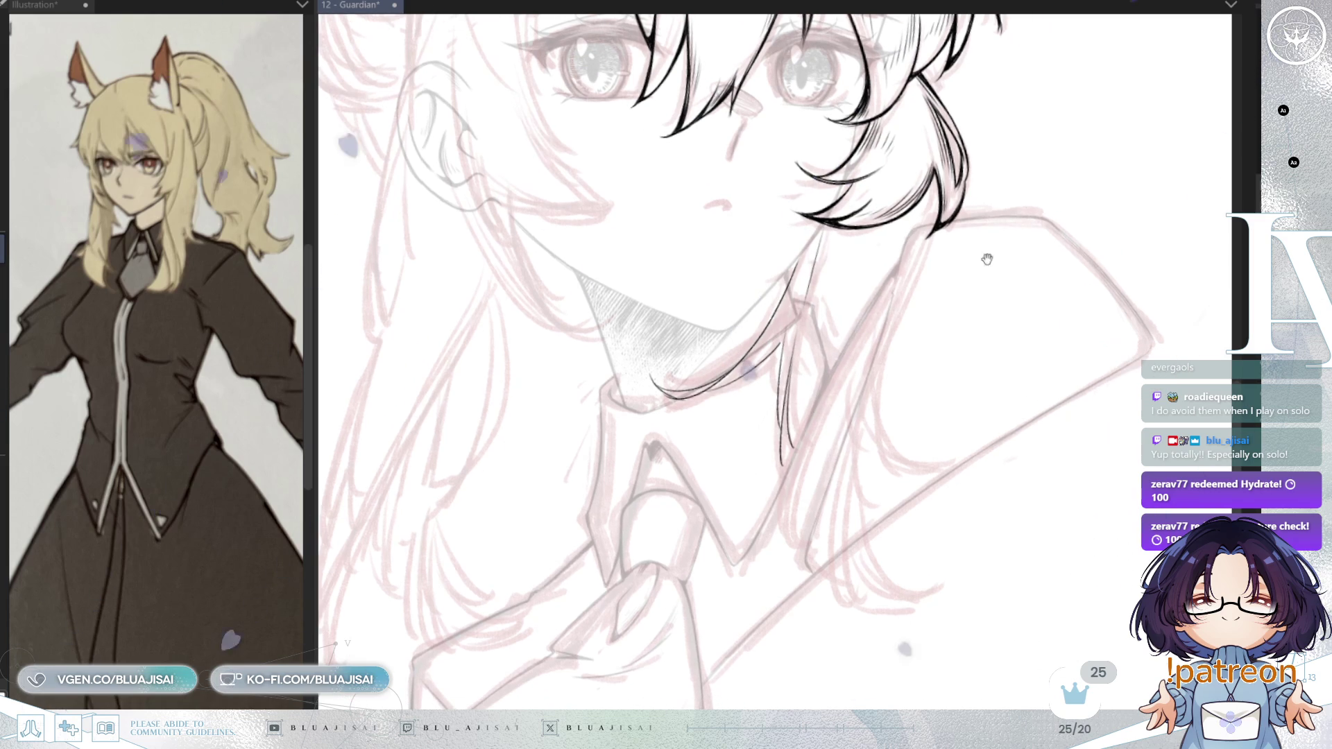
- Hide the grey and pink sketch lines, ink a long hair strand past the neck, then restore the sketch
key("ctrl+z")
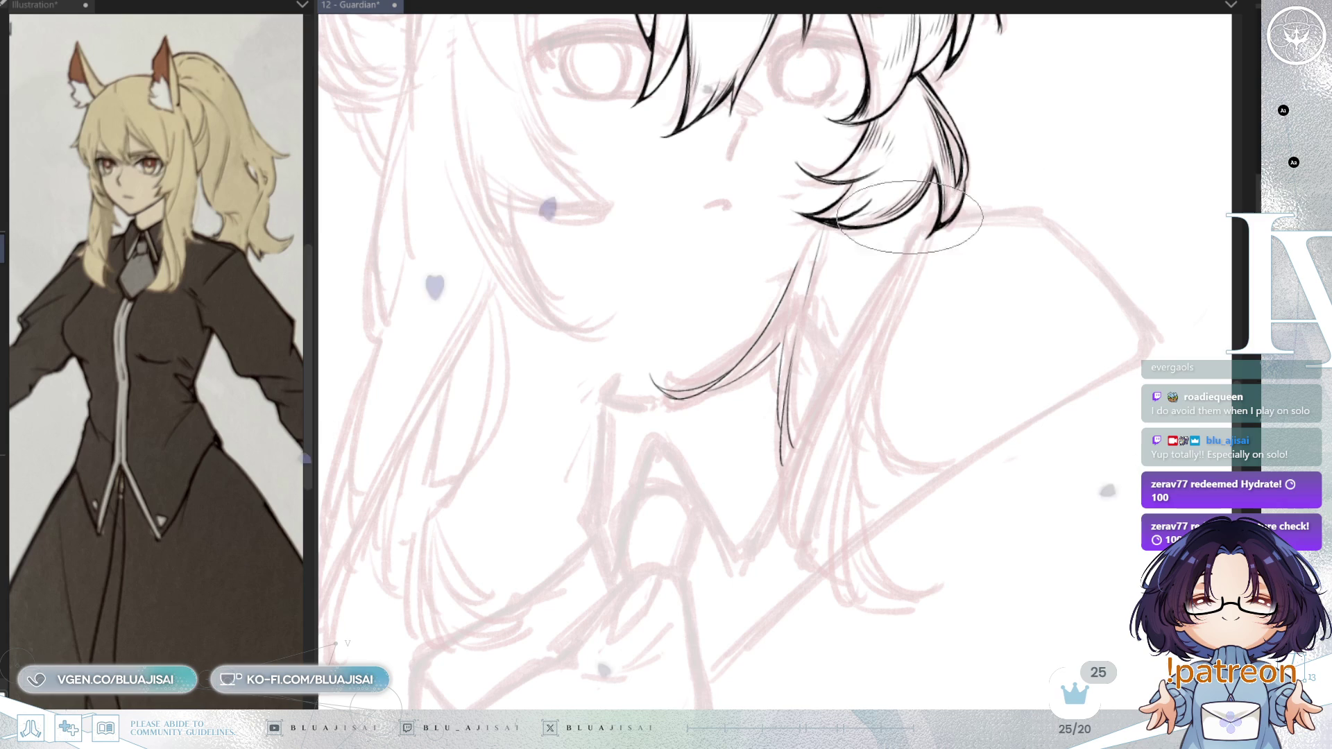
key("ctrl+z")
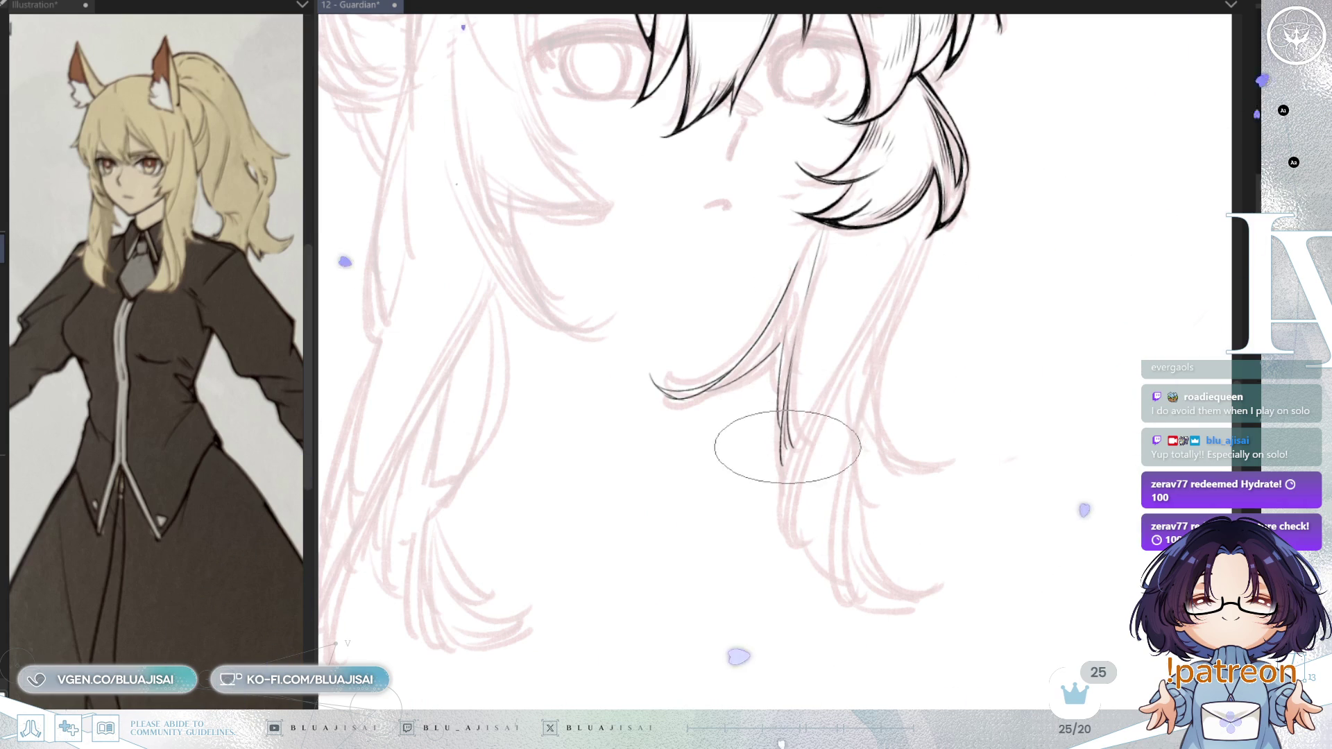
left_click_drag(910, 232, 779, 531)
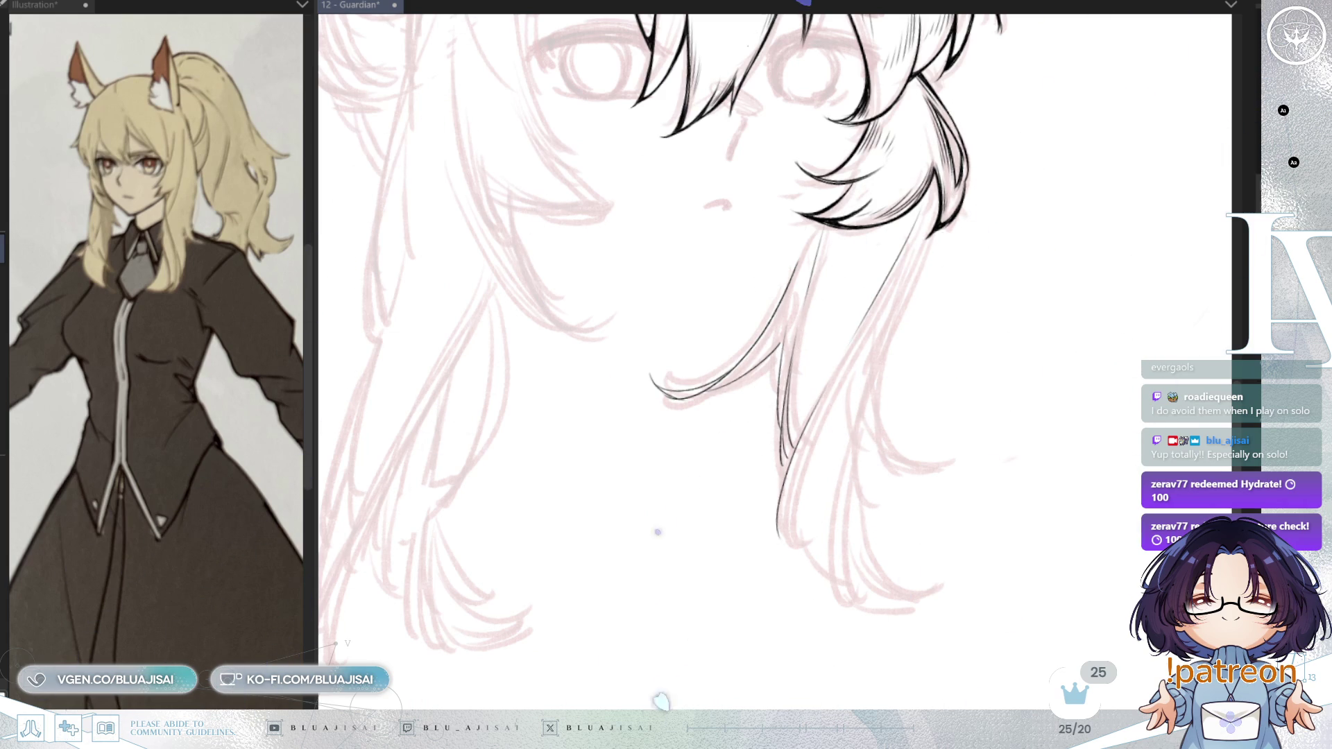
key("ctrl+y")
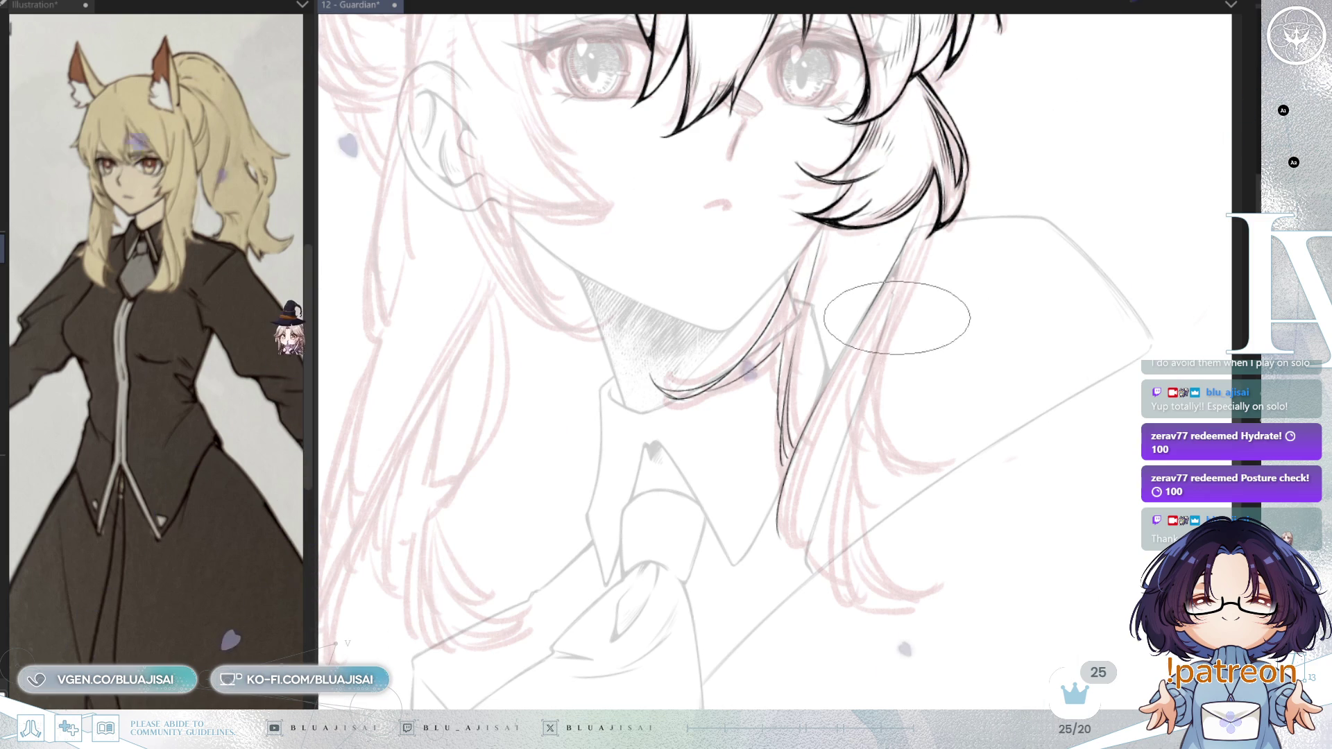
scroll(922, 229, "down", 2)
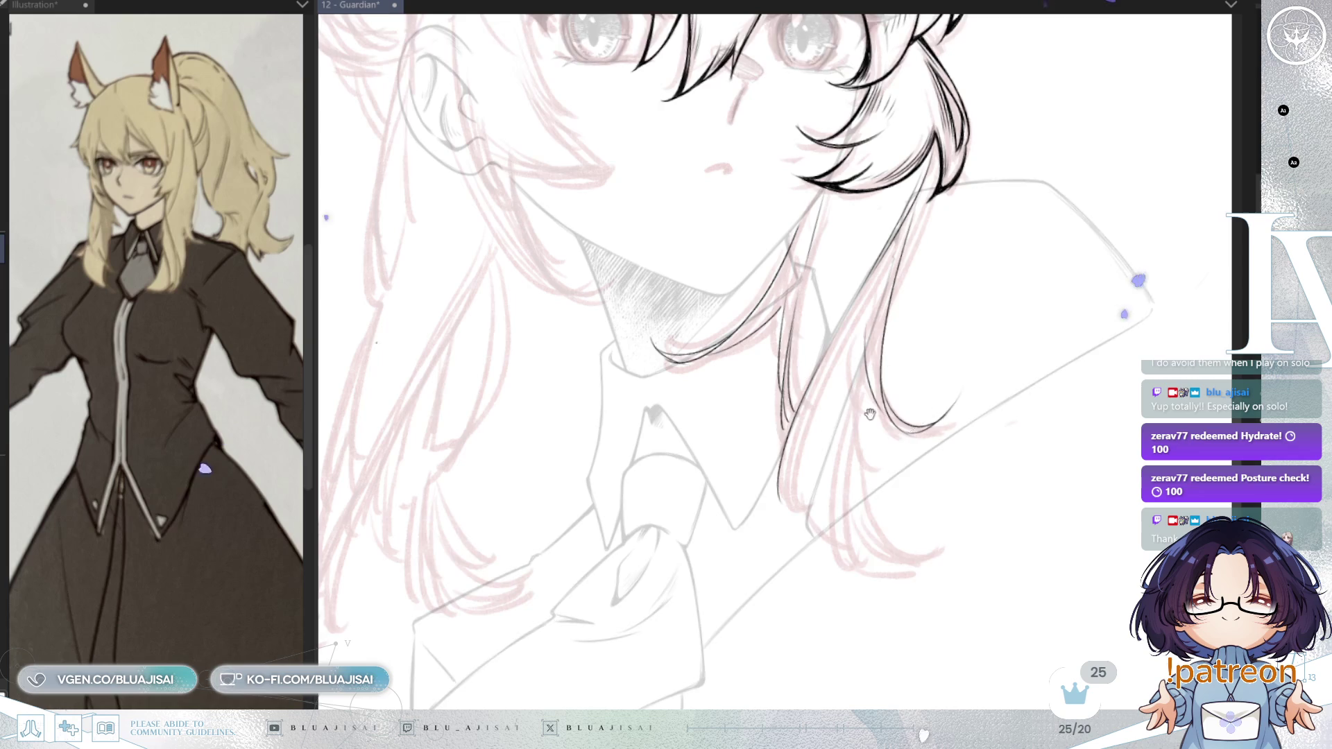
- Rotate and pan the canvas to frame the face and the lower right-side hair strands
left_click_drag(866, 406, 870, 345)
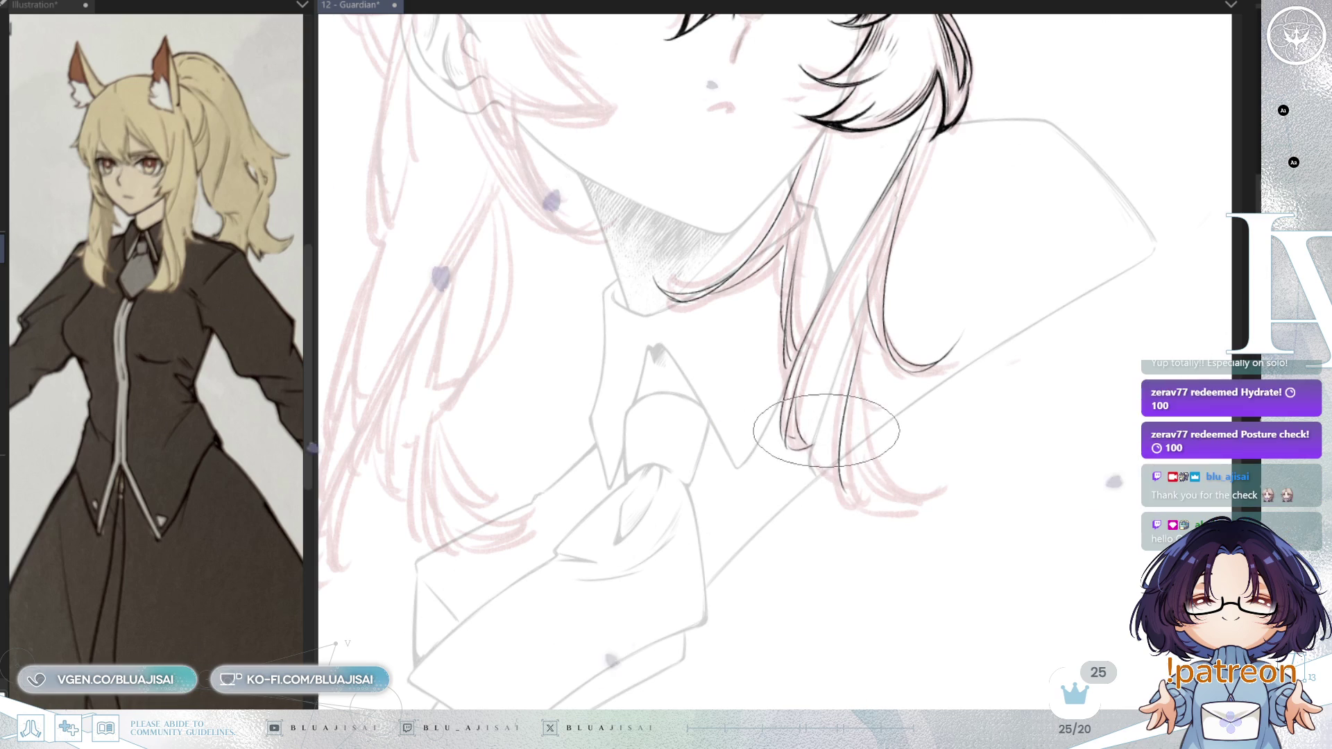
key("asciicircum")
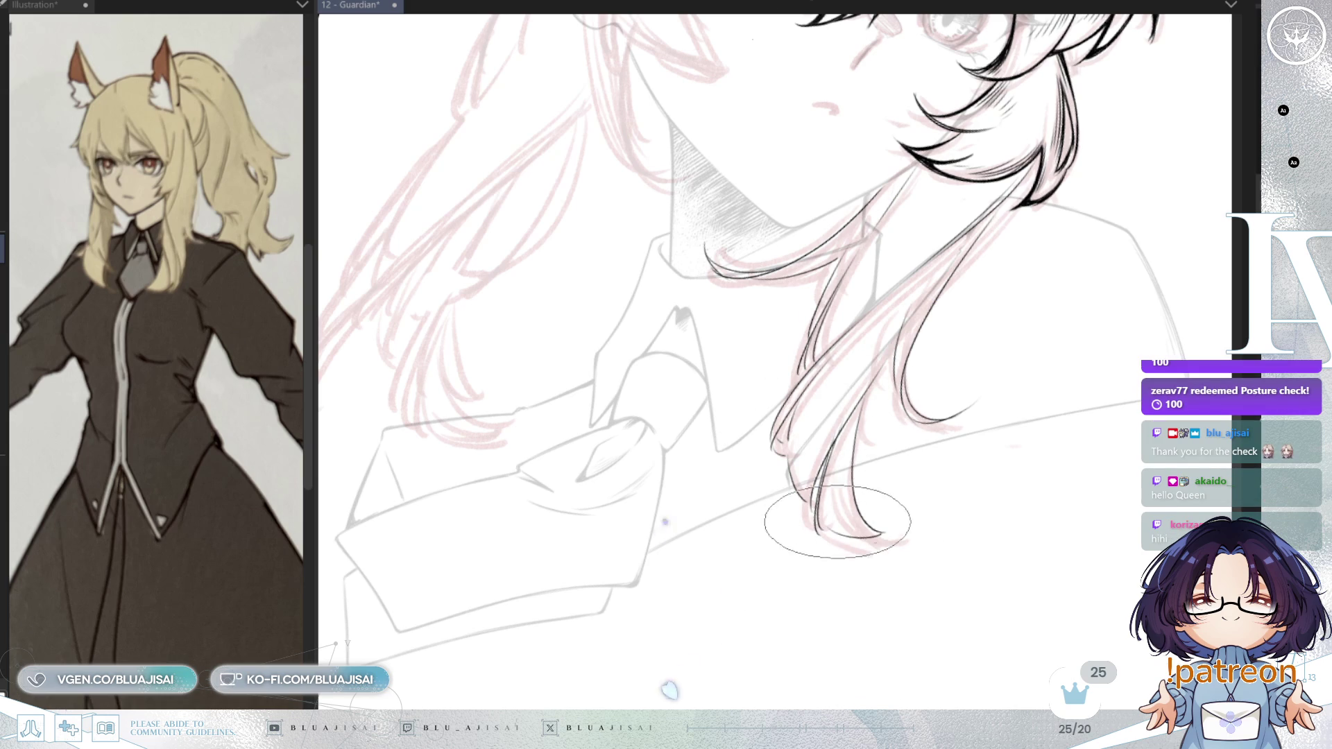
key("minus")
mouse_move(985, 333)
left_mouse_down()
mouse_move(990, 358)
mouse_move(971, 333)
left_mouse_up()
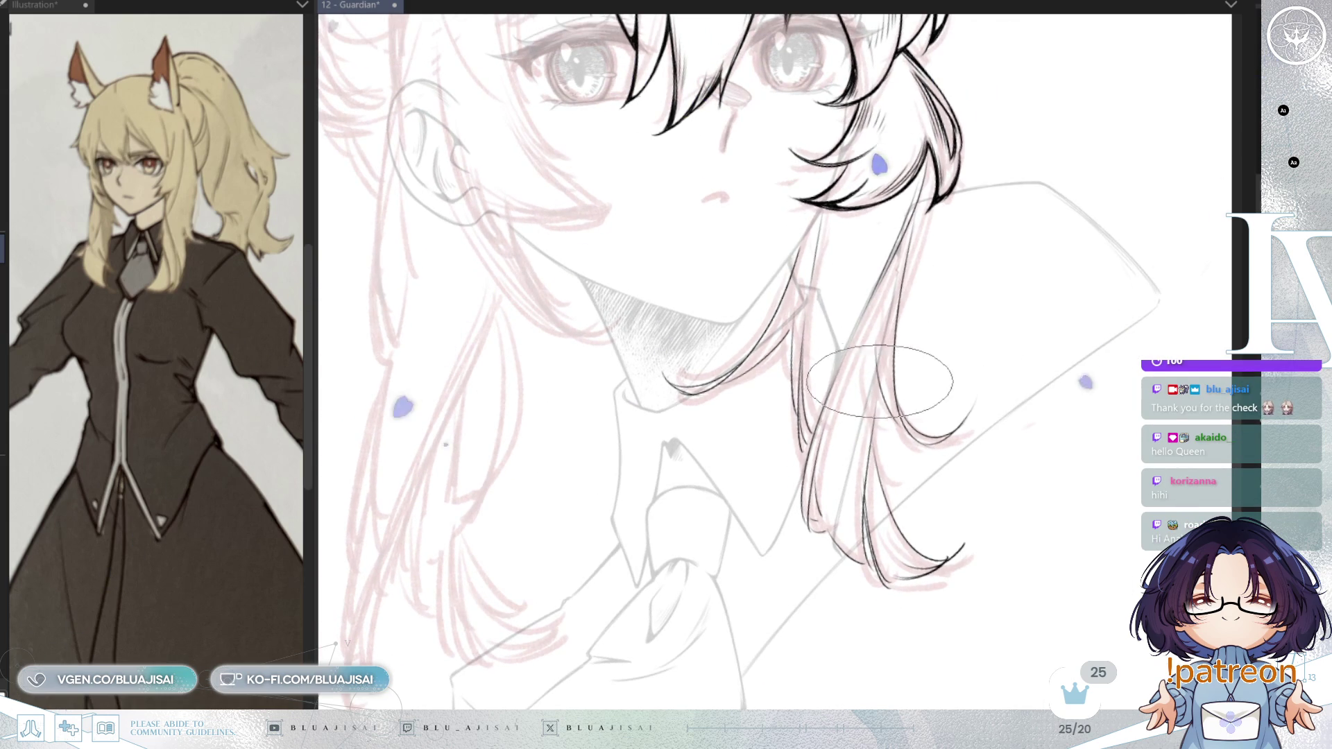
left_click_drag(869, 465, 902, 548)
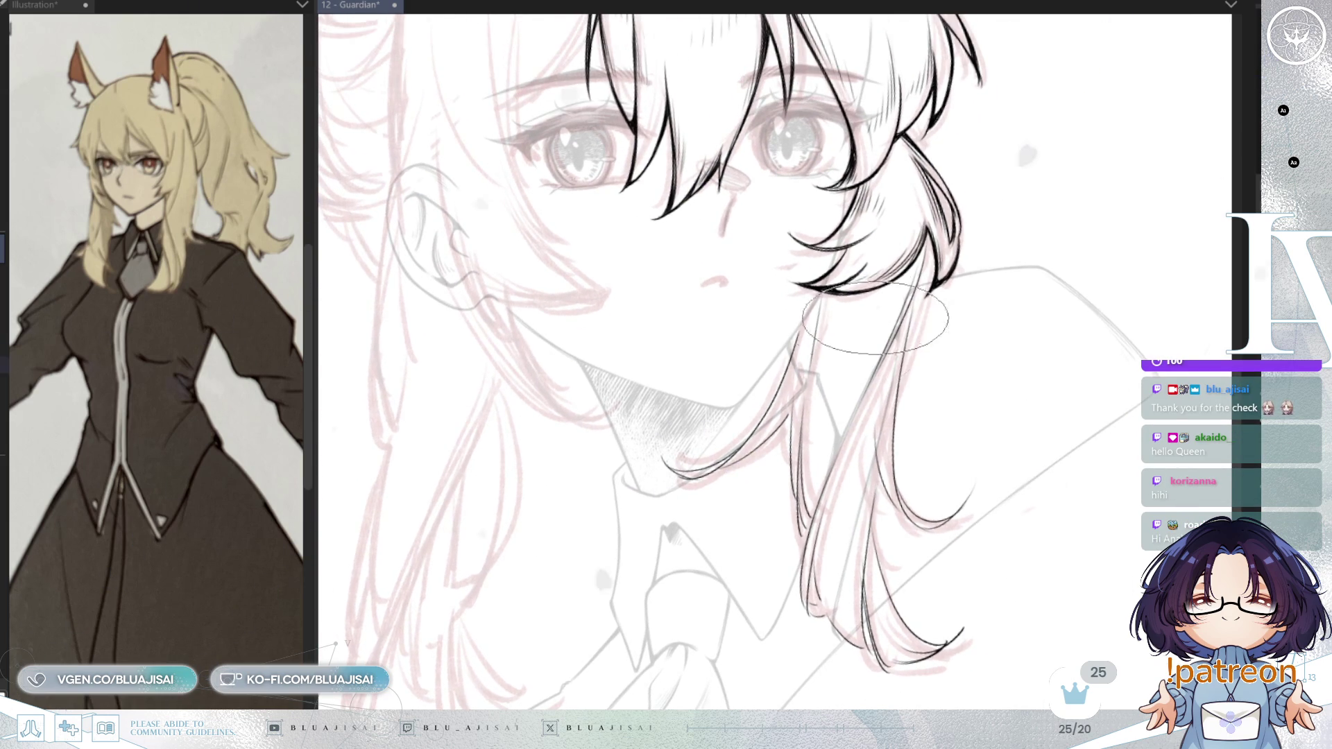
left_click_drag(902, 333, 999, 286)
key("minus")
key("minus")
key("minus")
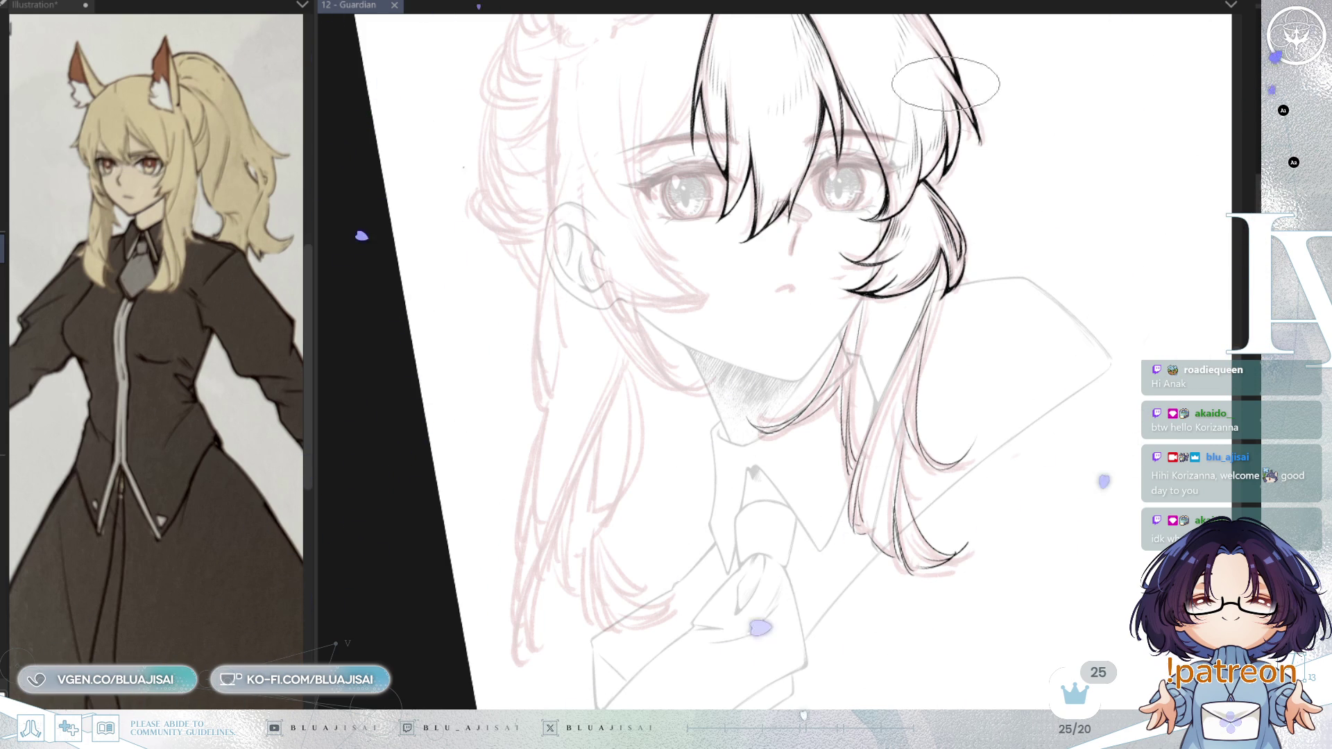
- Recenter and zoom on the head, switch to a smaller brush, and save 12 - Guardian
mouse_move(965, 298)
left_mouse_down()
mouse_move(964, 329)
mouse_move(913, 418)
left_mouse_up()
scroll(913, 418, "down", 2)
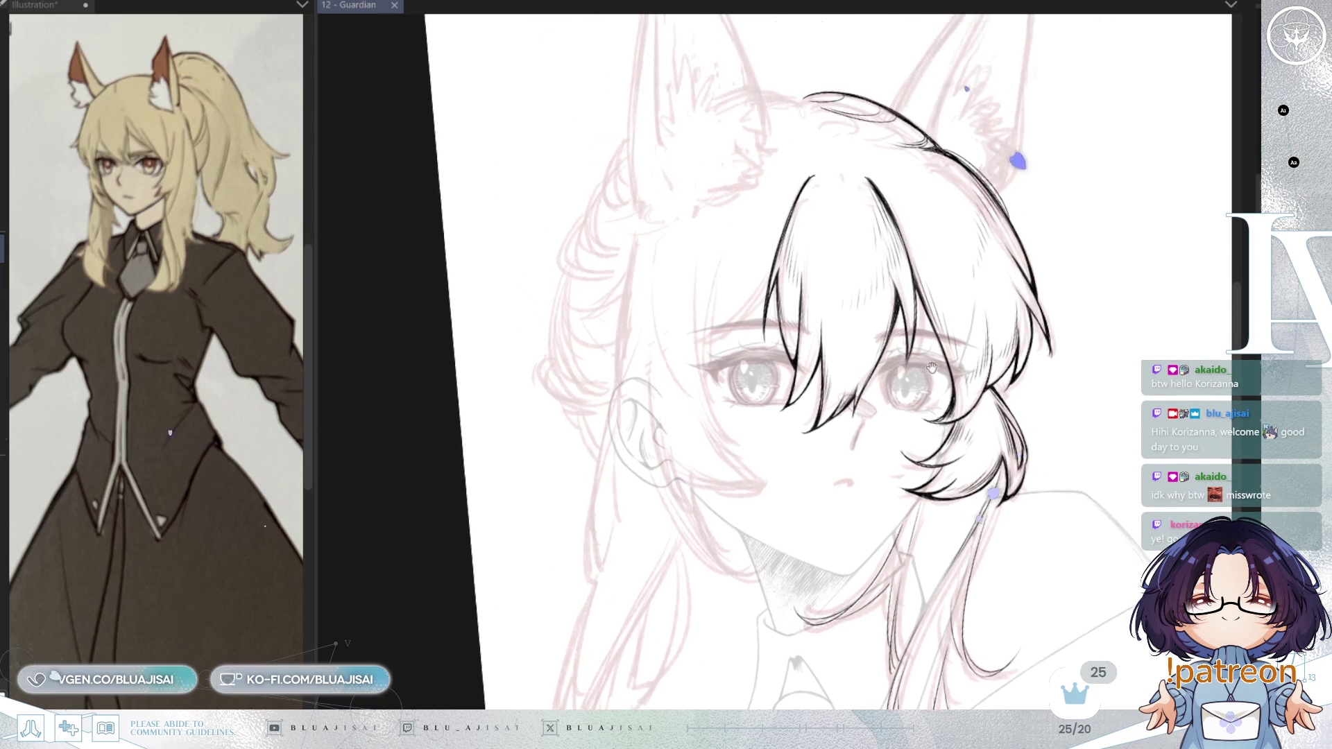
scroll(1103, 329, "down", 2)
left_click_drag(1103, 329, 1032, 277)
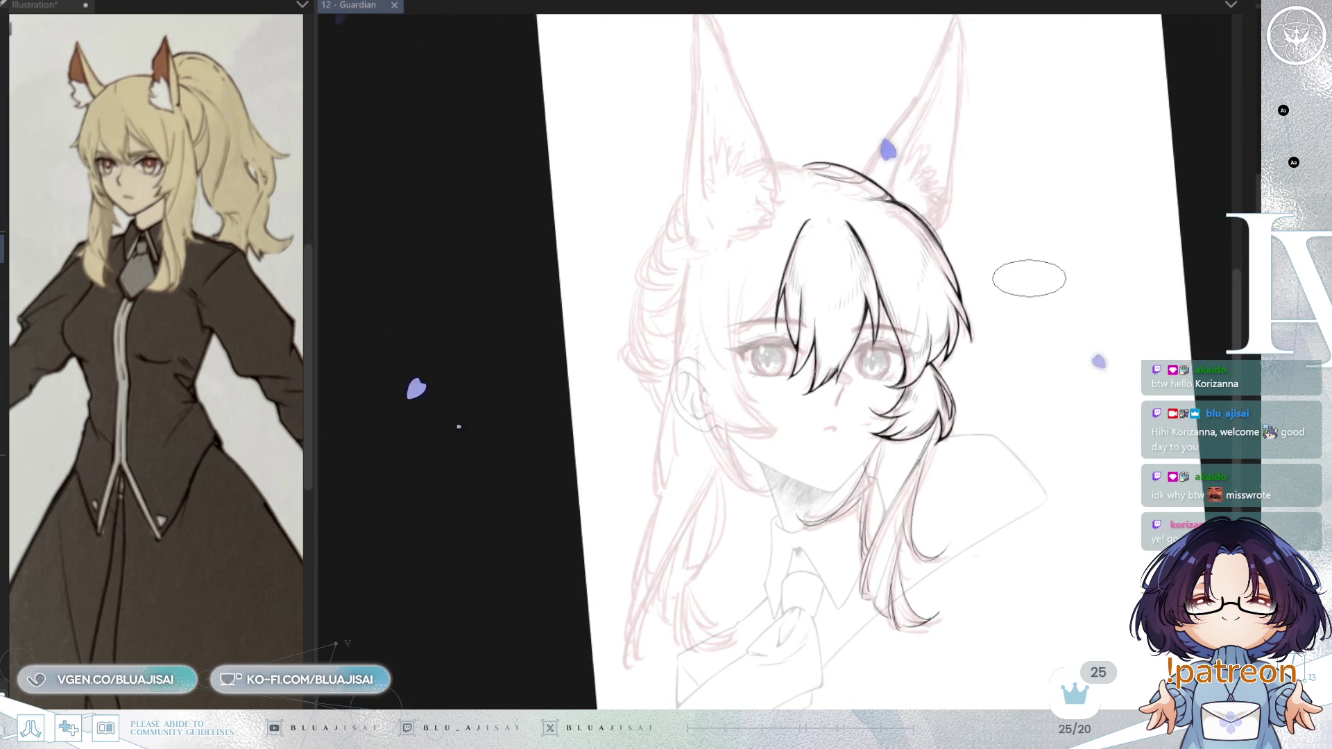
scroll(1047, 285, "up", 3)
mouse_move(784, 601)
left_mouse_down()
mouse_move(760, 615)
mouse_move(874, 528)
left_mouse_up()
scroll(761, 615, "up", 2)
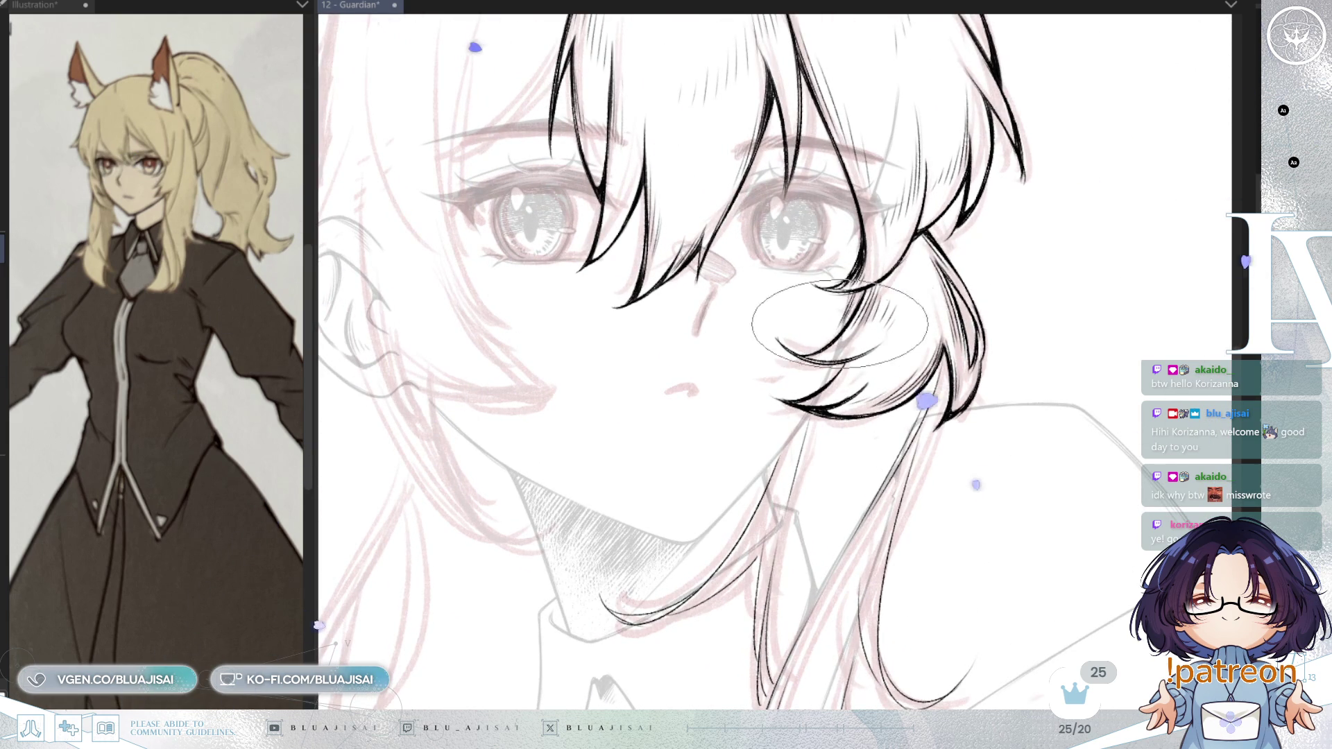
key("e")
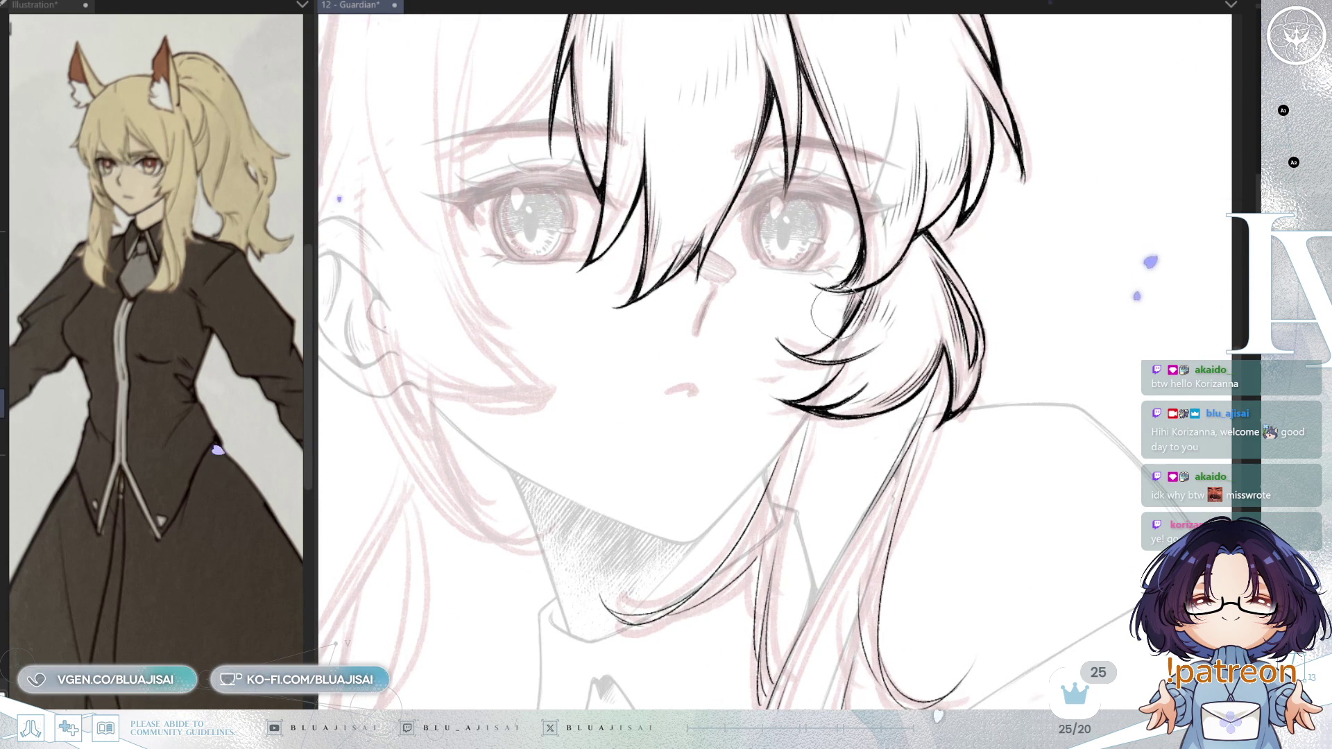
left_click_drag(848, 319, 1024, 459)
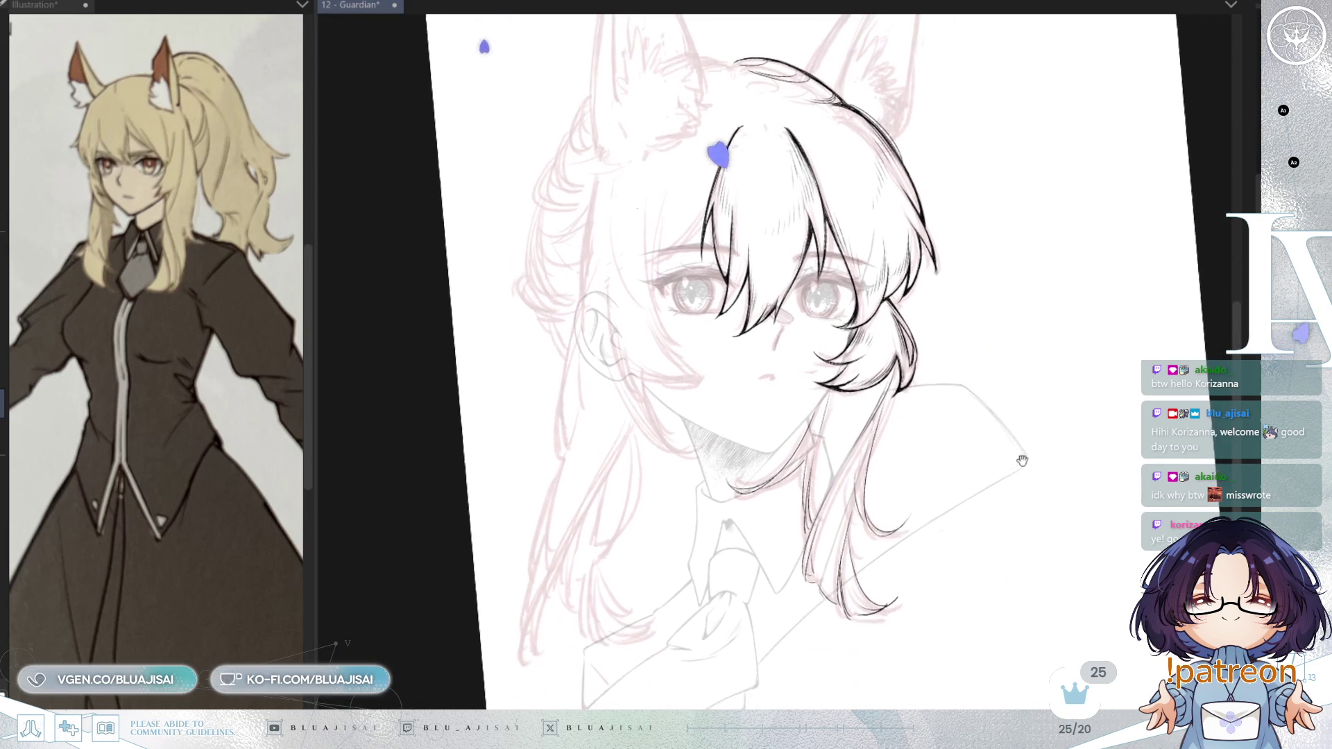
key("ctrl+s")
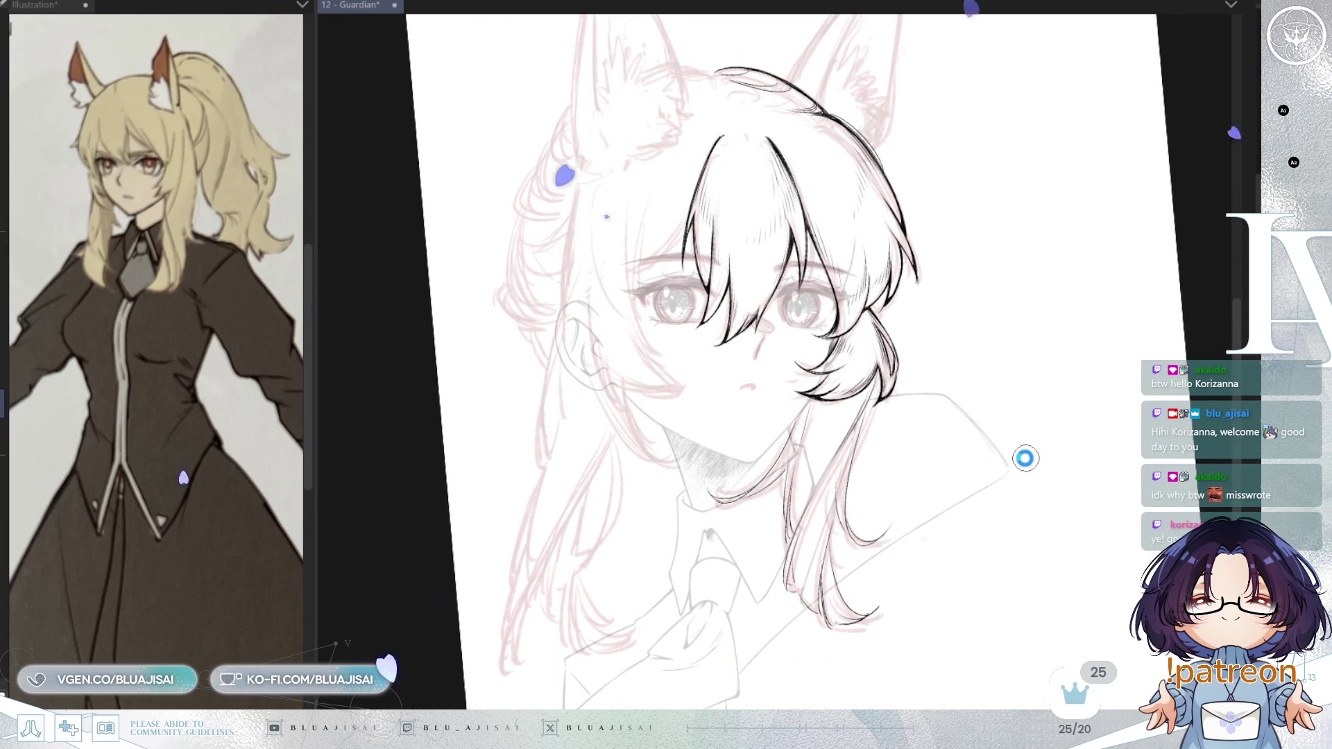
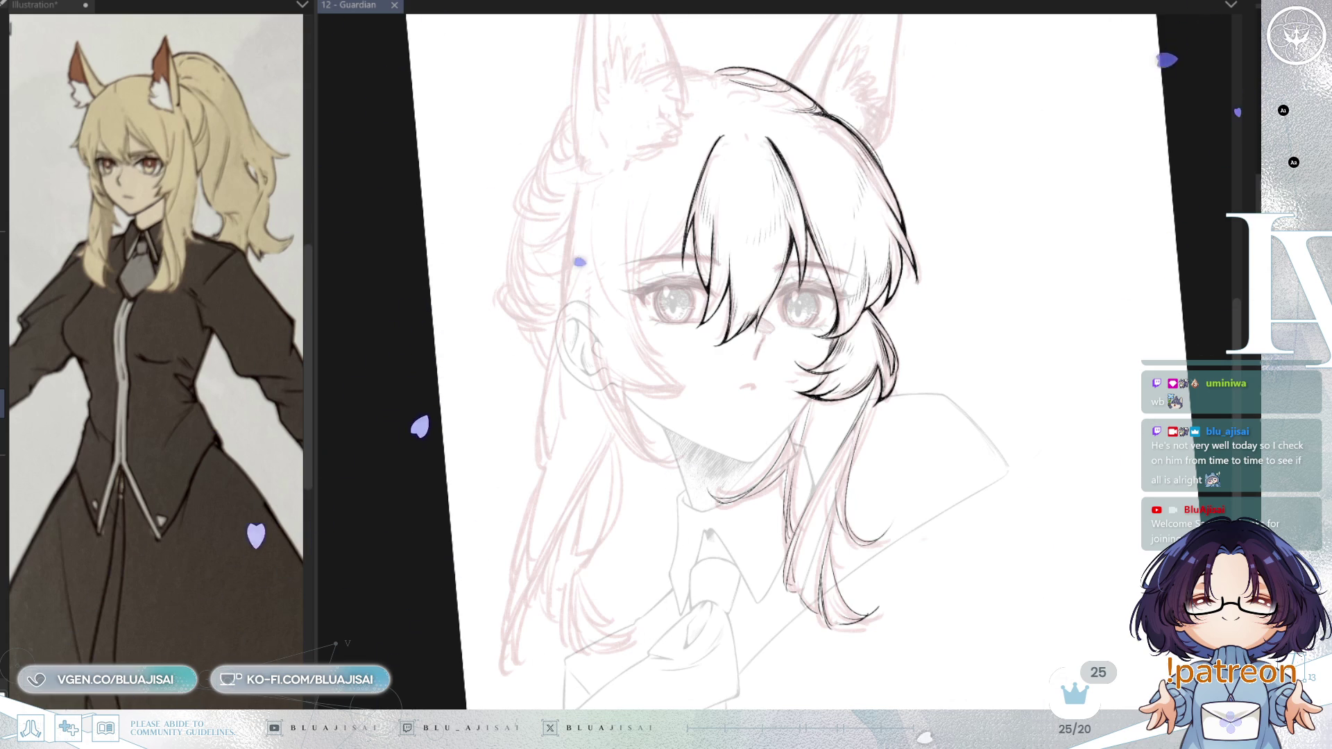
- Add fine hatching strokes to the inked hair
scroll(835, 340, "up", 2)
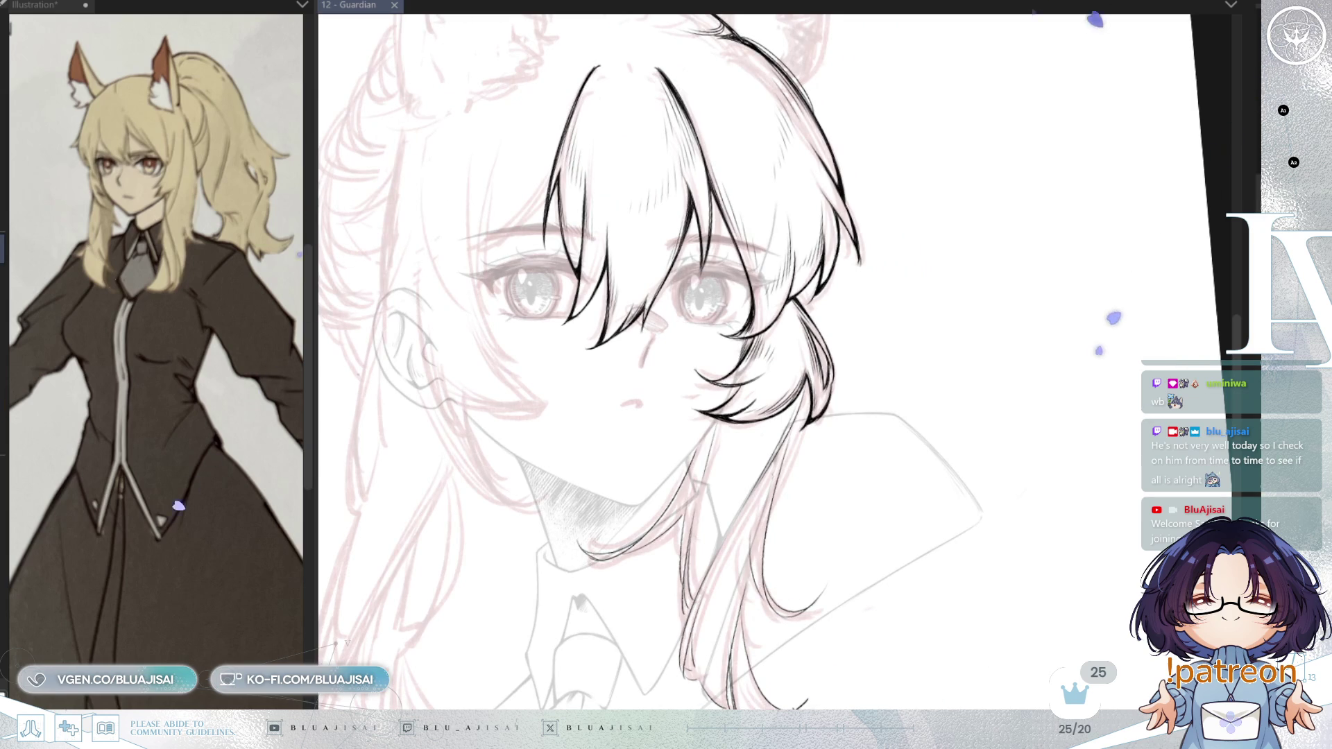
scroll(869, 307, "up", 4)
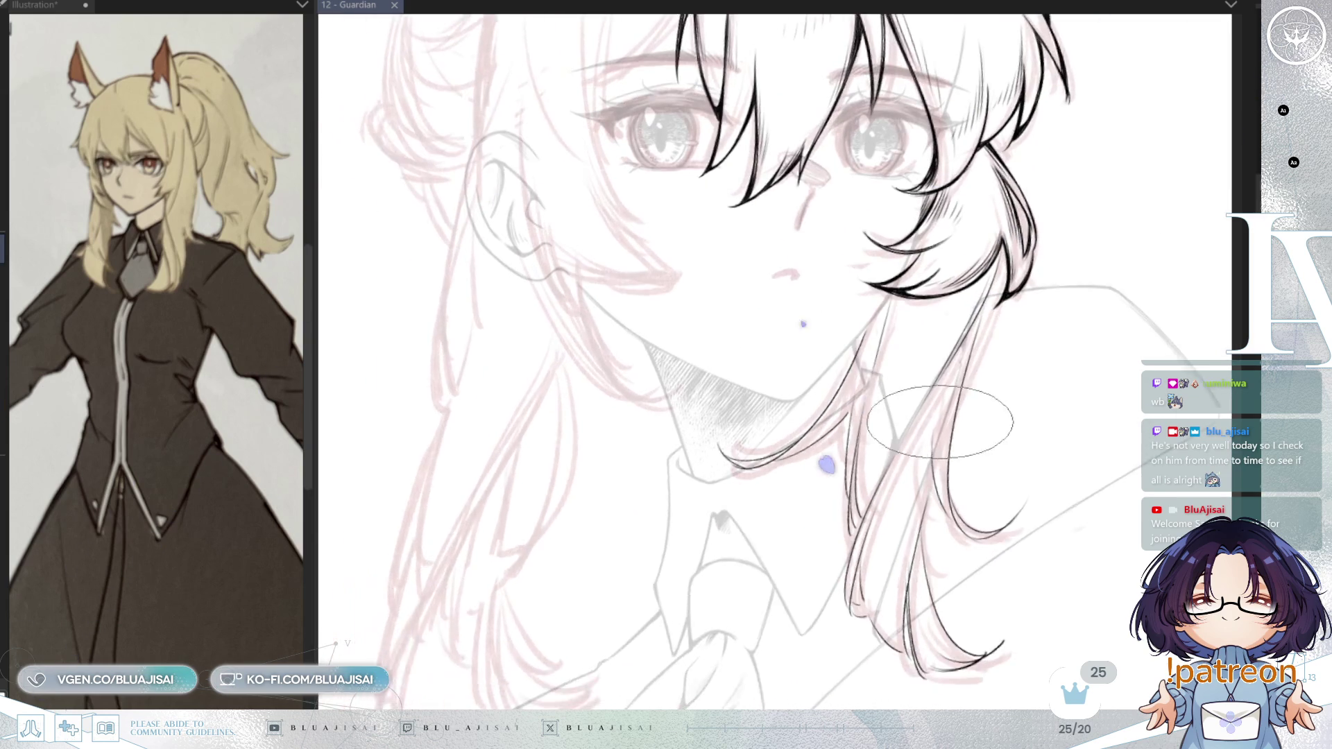
mouse_move(874, 317)
left_mouse_down()
mouse_move(871, 336)
mouse_move(743, 304)
mouse_move(722, 402)
left_mouse_up()
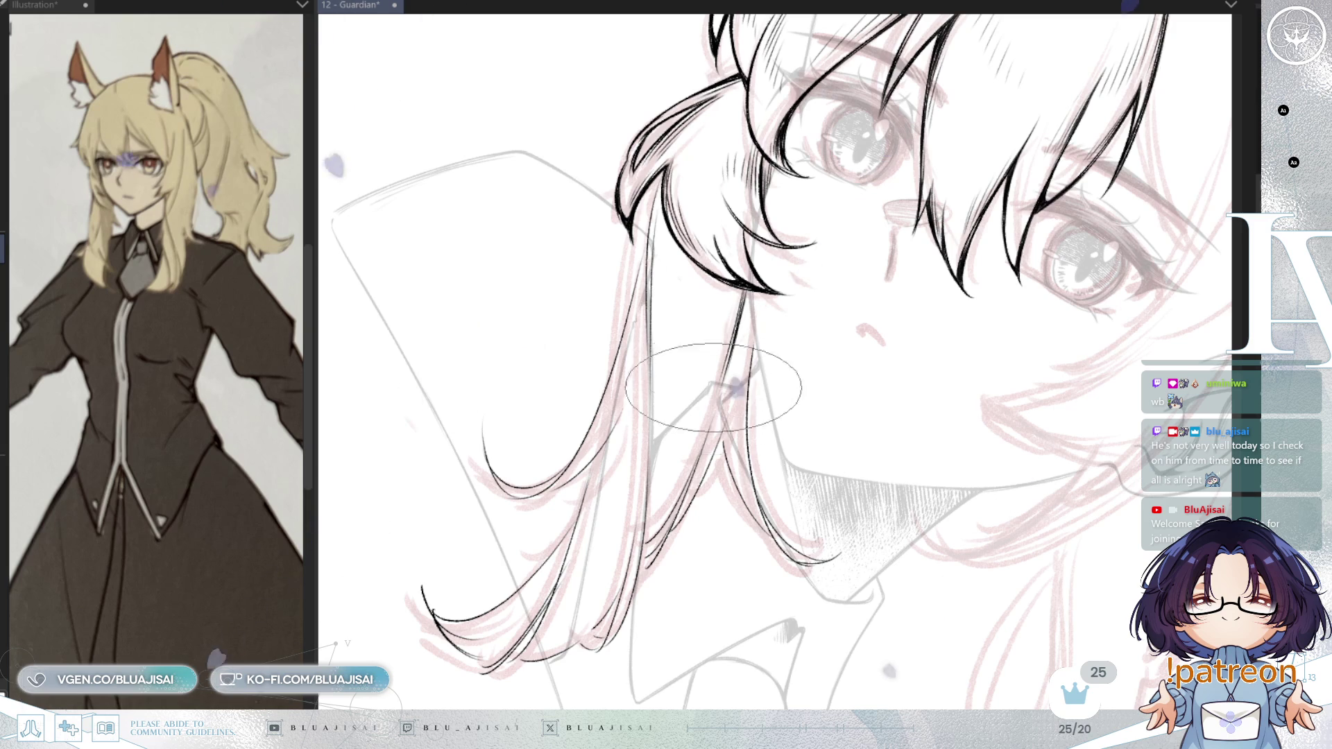
left_click_drag(735, 316, 704, 361)
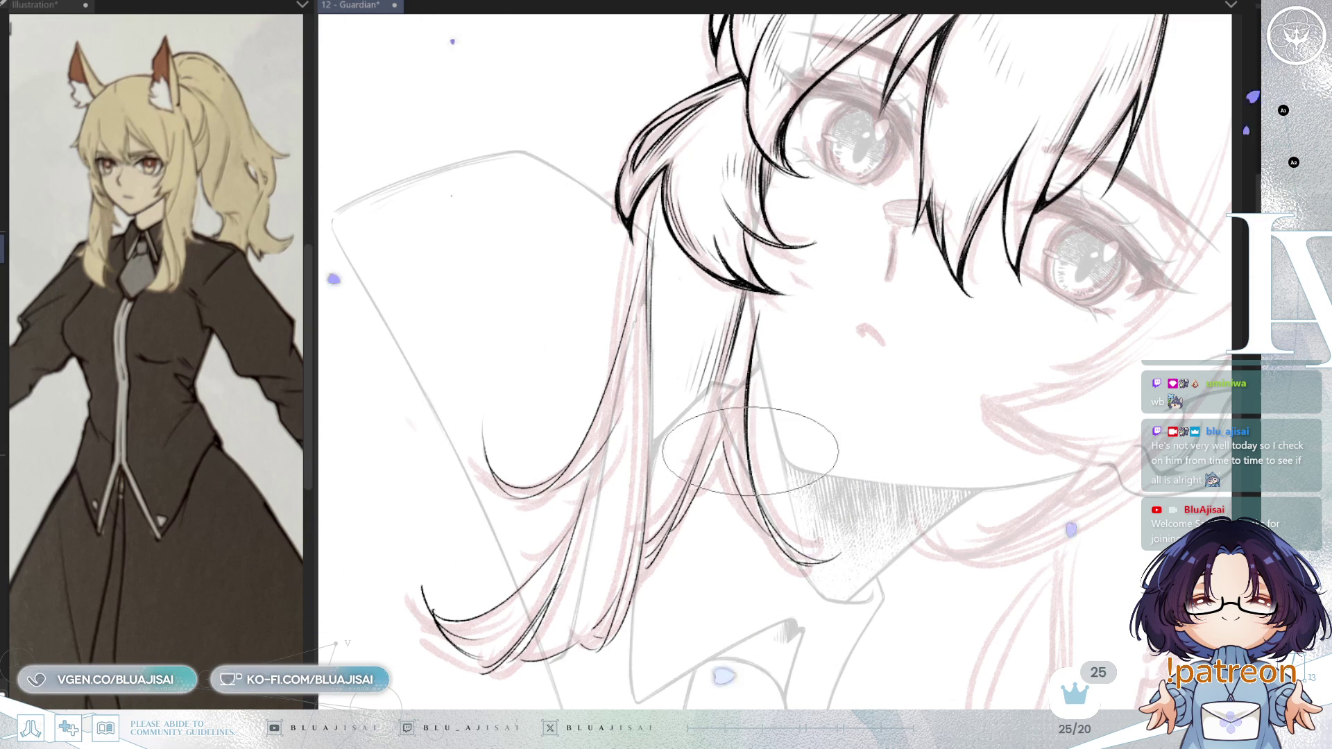
- Adjust the canvas rotation and save the Guardian lineart file with Ctrl+S
key("asciicircum")
key("asciicircum")
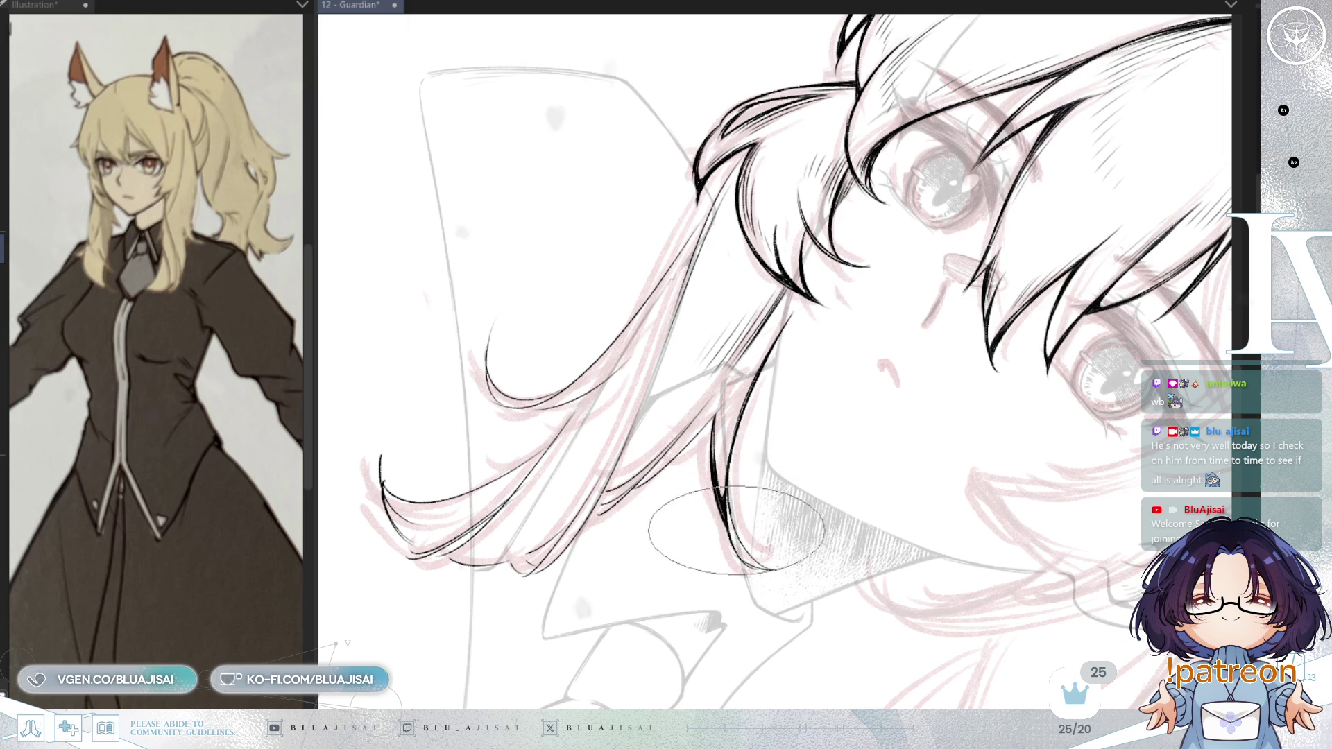
key("asciicircum")
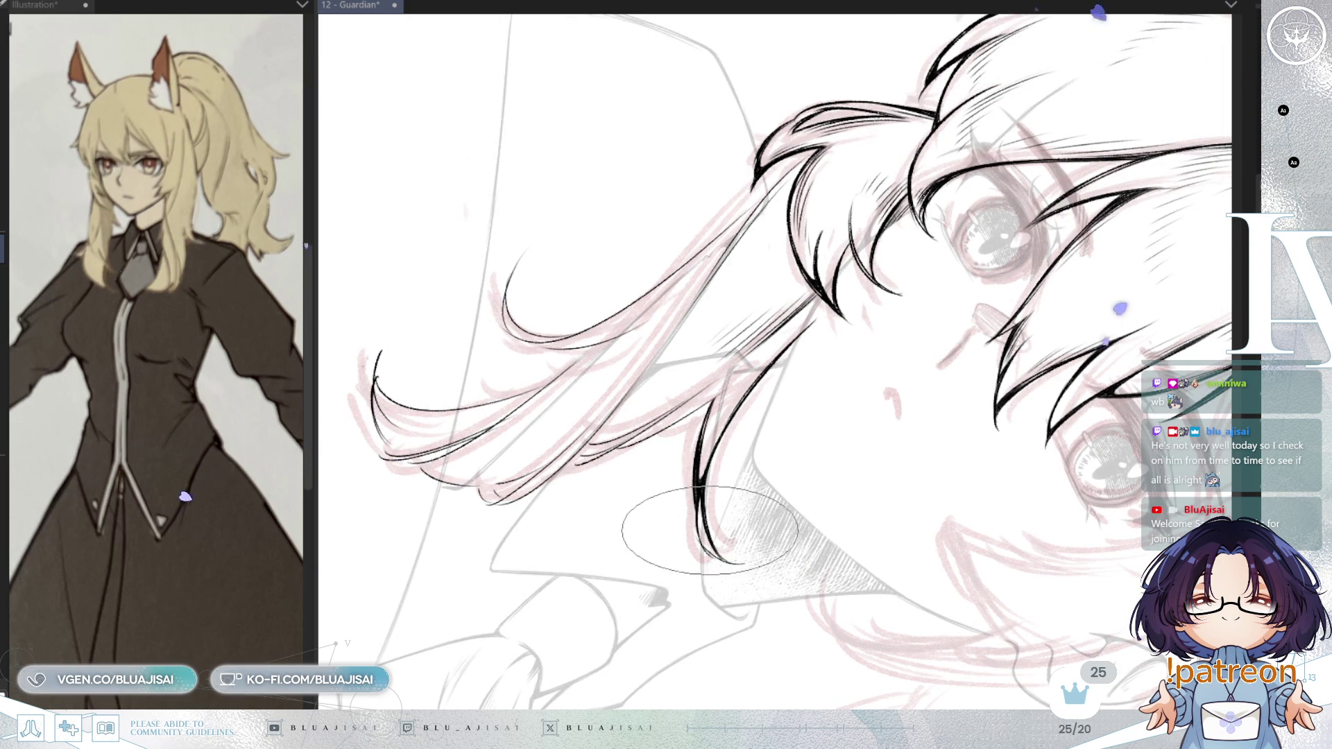
key("minus")
key("minus")
key("minus")
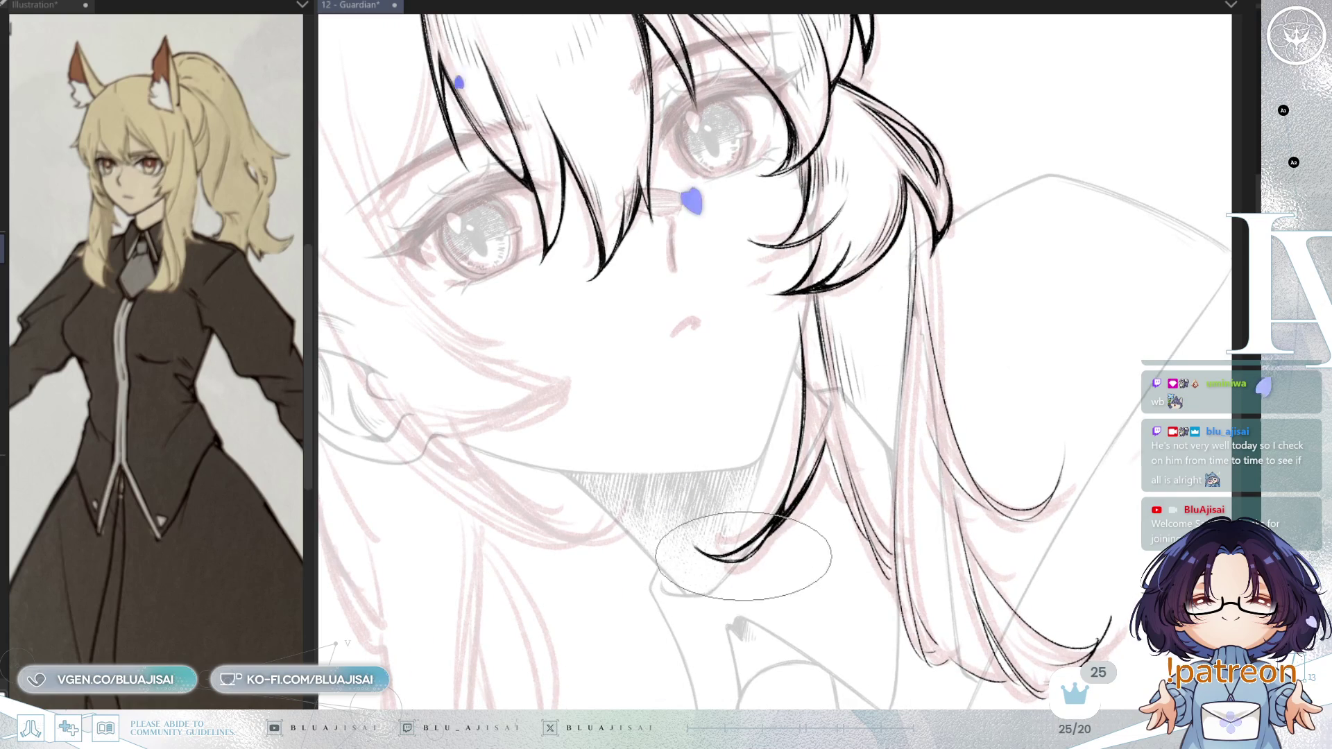
key("asciicircum")
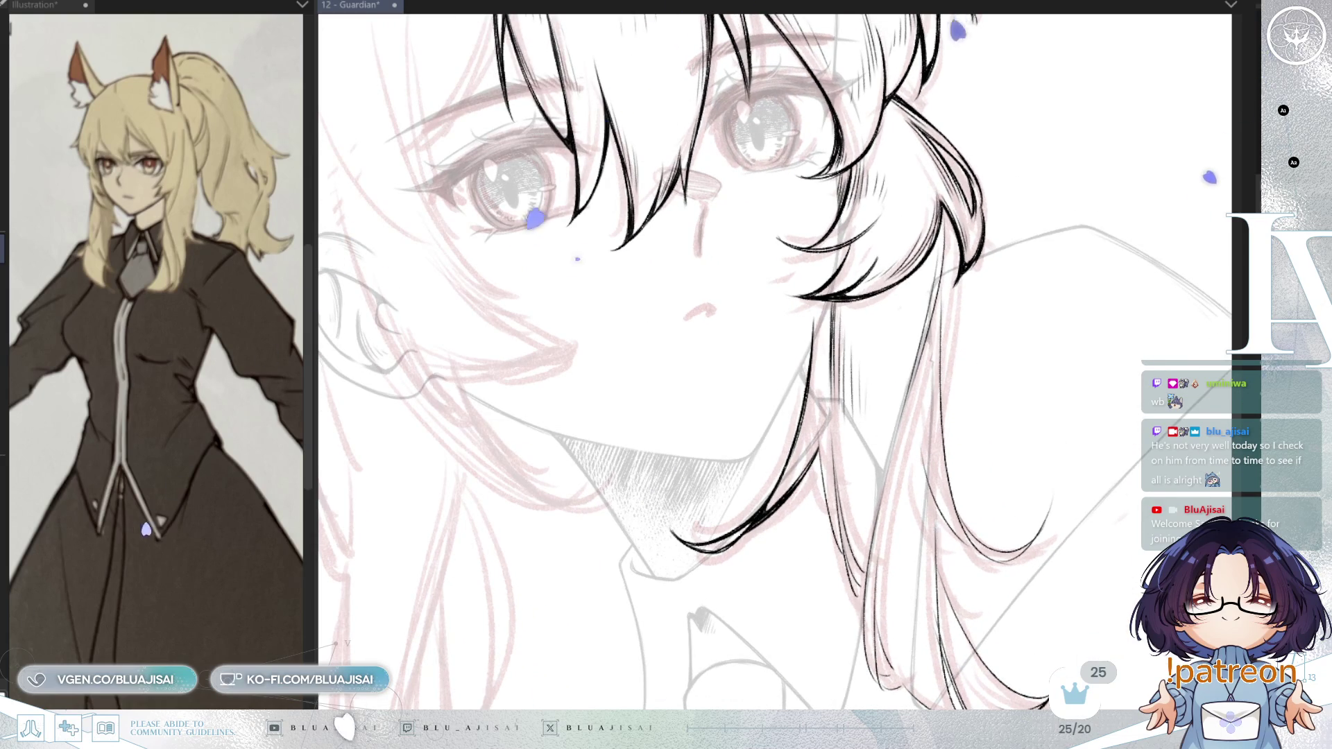
key("ctrl+s")
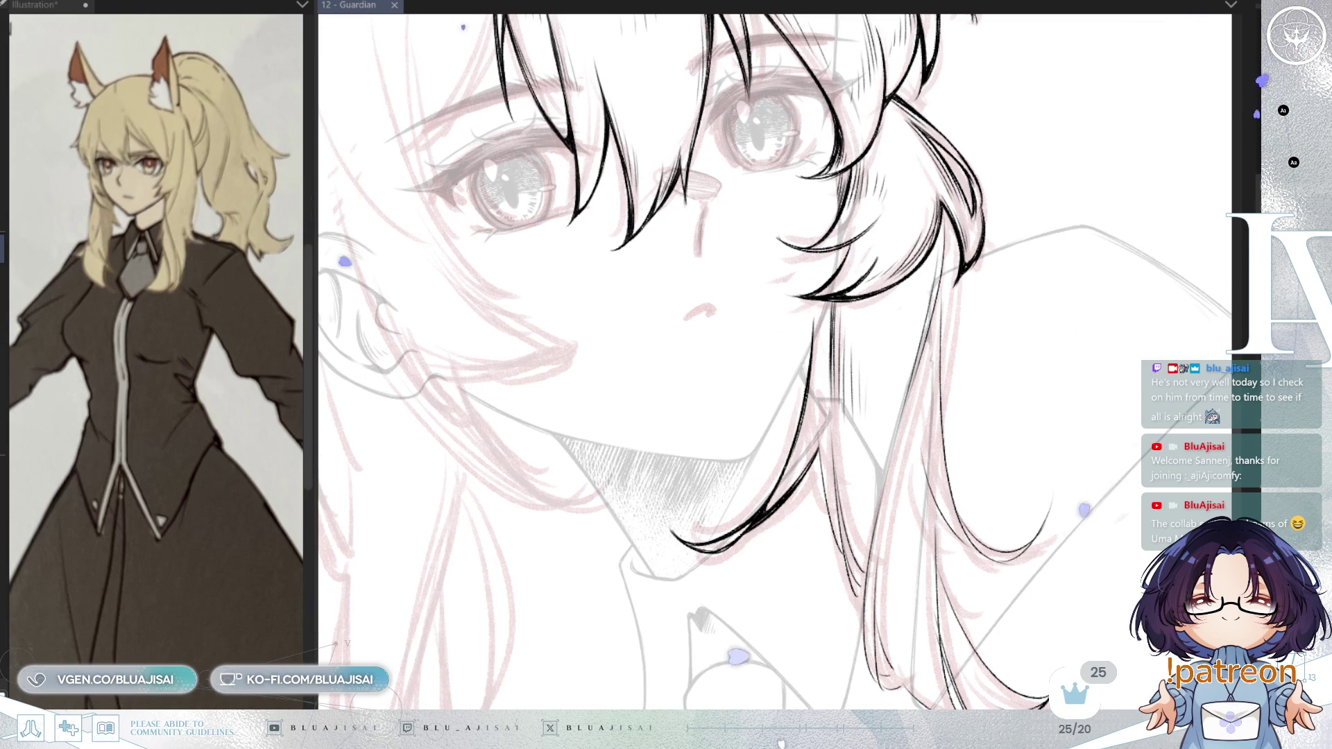
- Add a stroke near the jaw and diagonal hatching in the hair strand beside the neck
left_click_drag(909, 163, 853, 288)
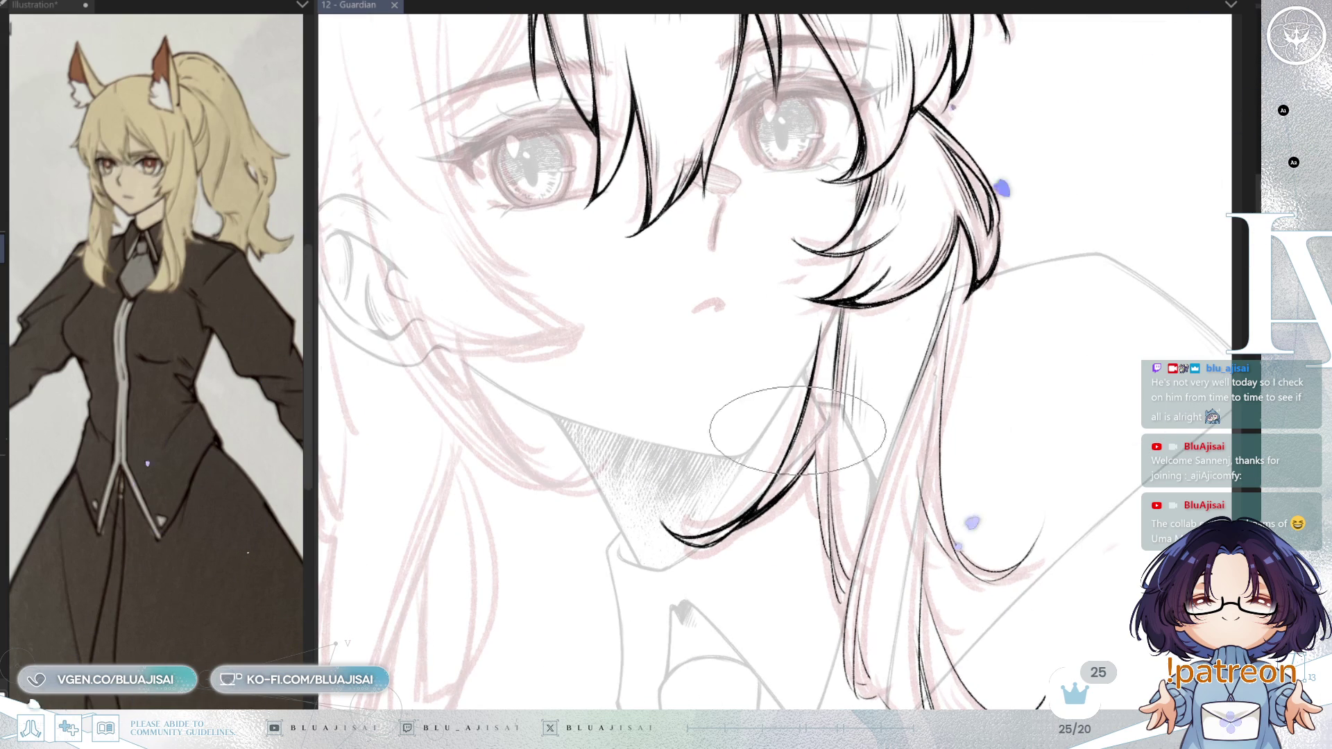
mouse_move(785, 463)
left_mouse_down()
mouse_move(764, 495)
mouse_move(798, 375)
left_mouse_up()
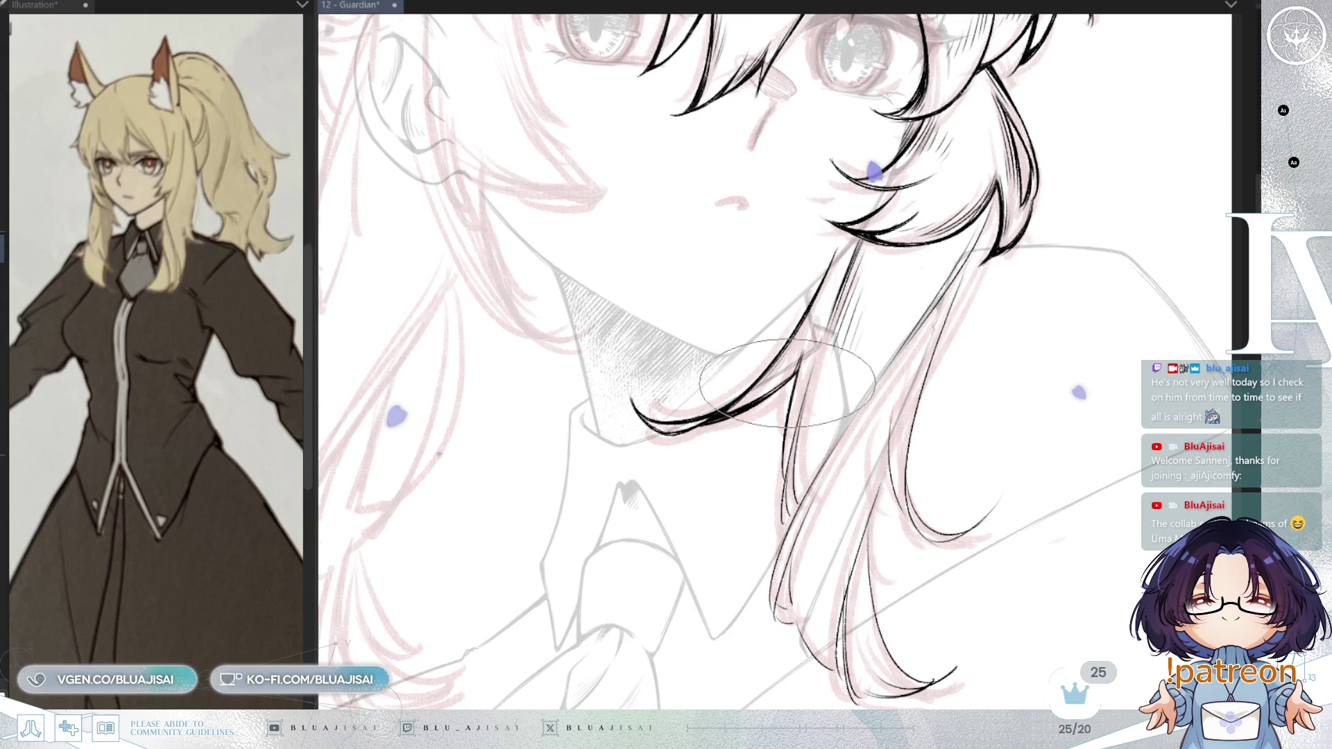
scroll(793, 375, "up", 2)
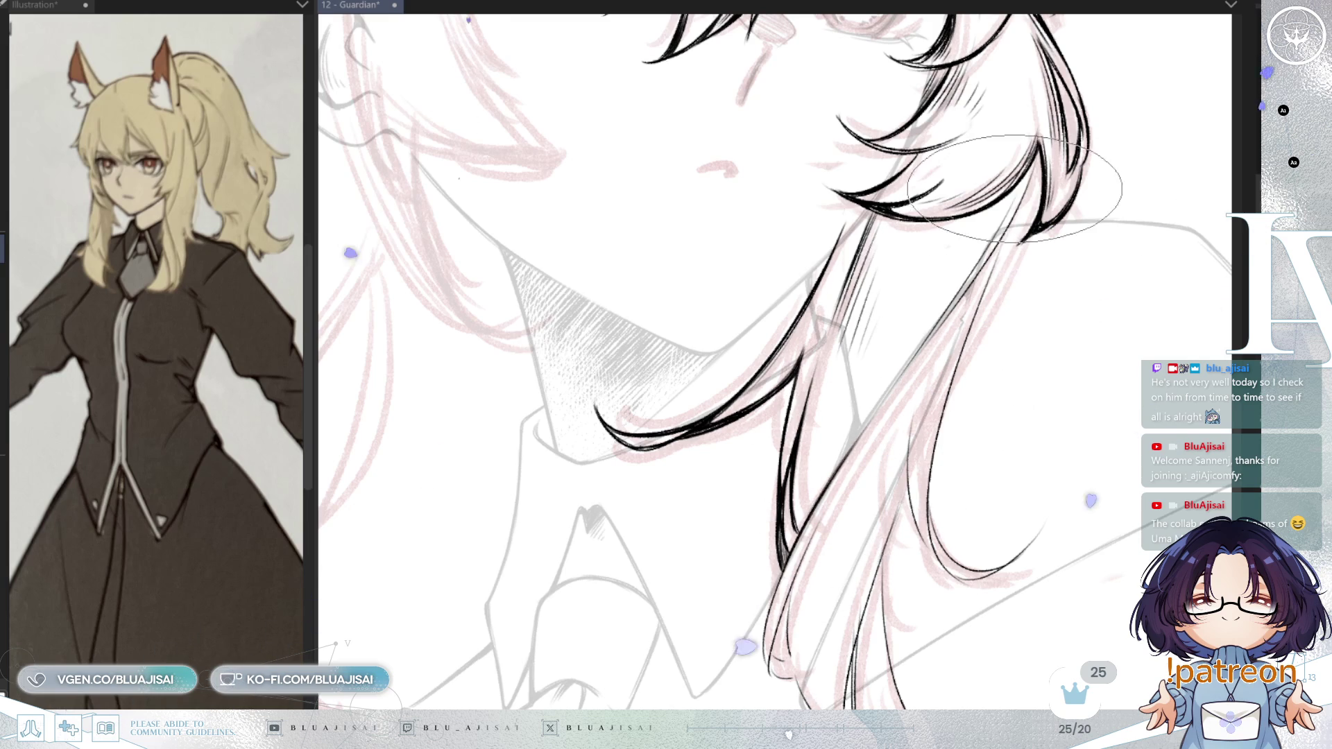
left_click_drag(868, 401, 942, 308)
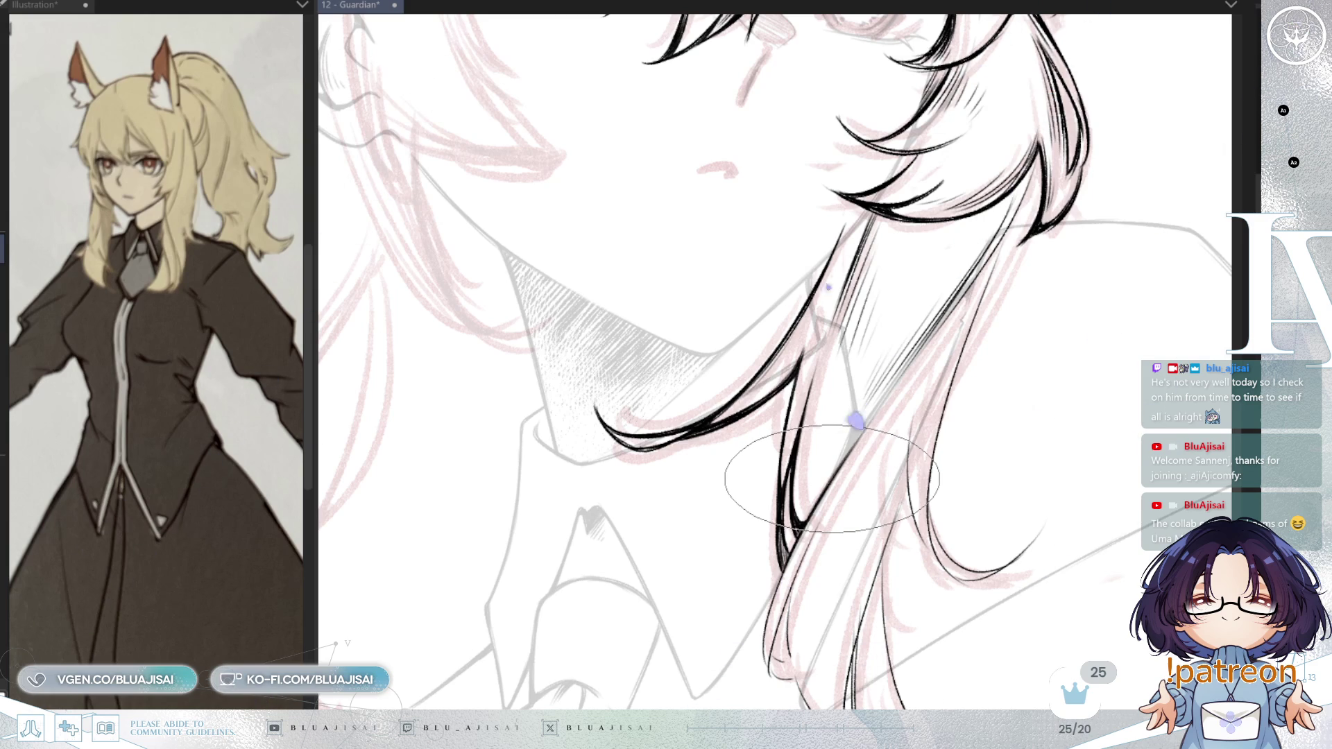
left_click_drag(844, 521, 879, 375)
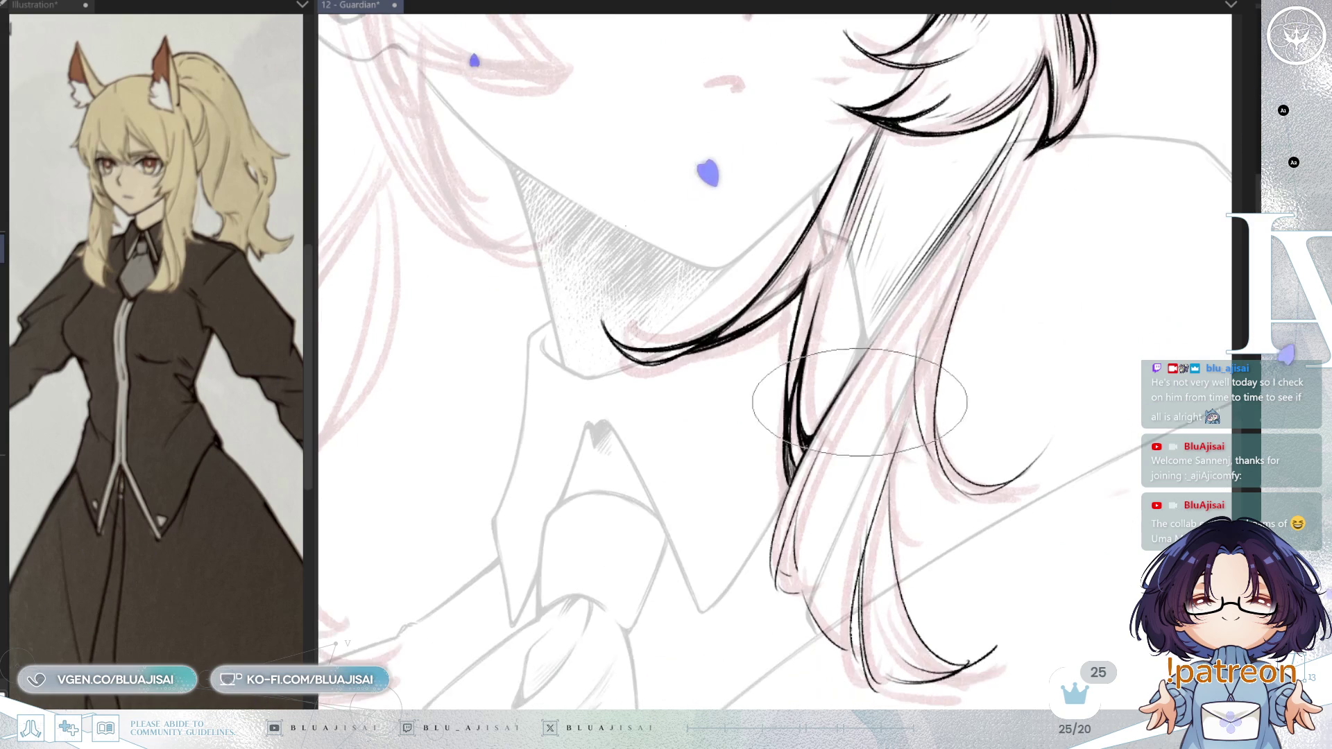
- Ink the lower hair strands below the collar, tapering them into pointed tips with fine hatching
left_click_drag(933, 330, 895, 369)
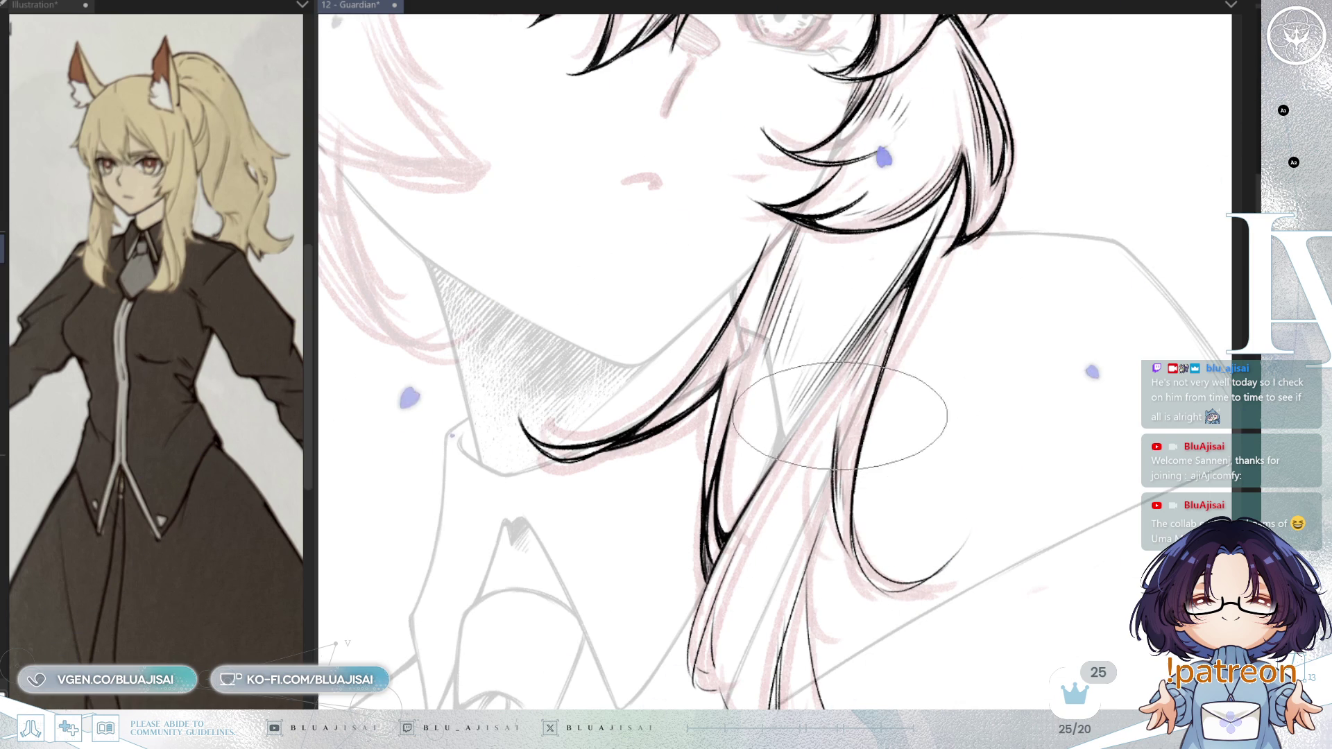
mouse_move(853, 444)
left_mouse_down()
mouse_move(885, 386)
mouse_move(897, 469)
mouse_move(891, 327)
mouse_move(875, 360)
left_mouse_up()
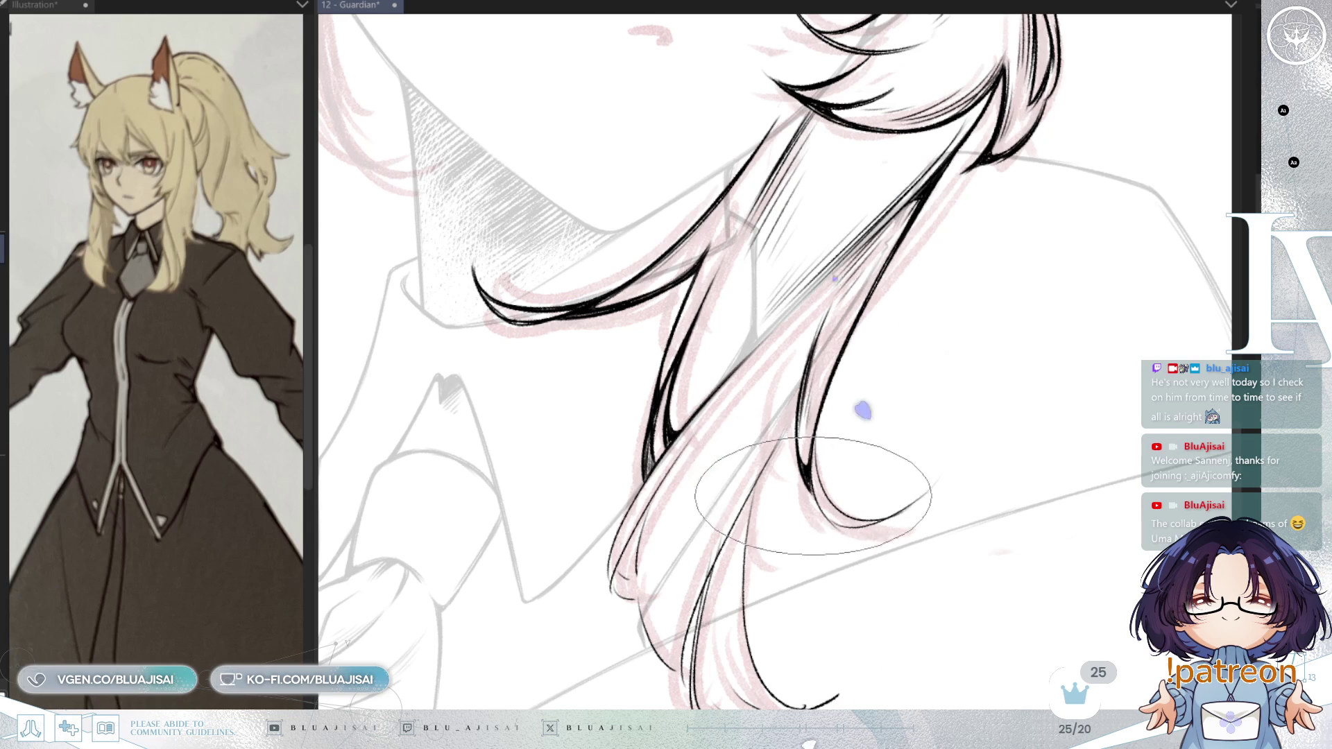
left_click_drag(812, 451, 854, 399)
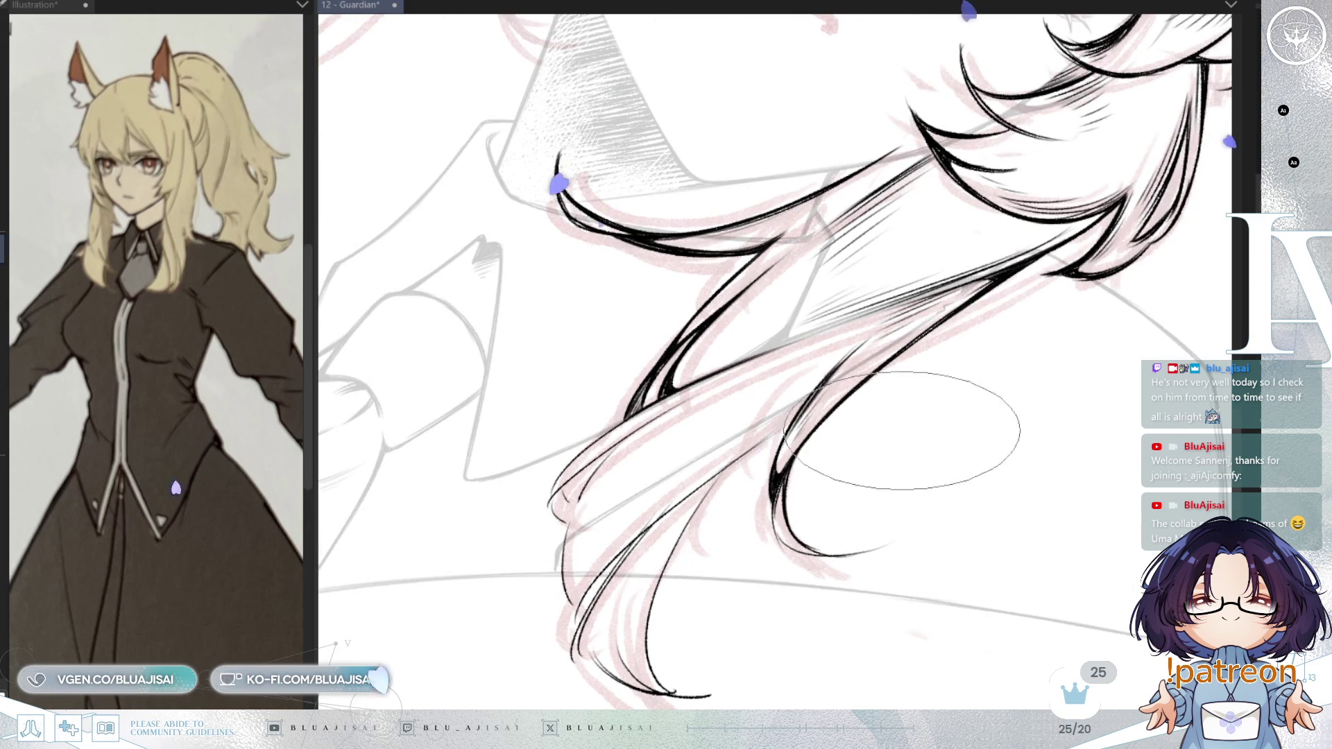
left_click_drag(793, 458, 909, 458)
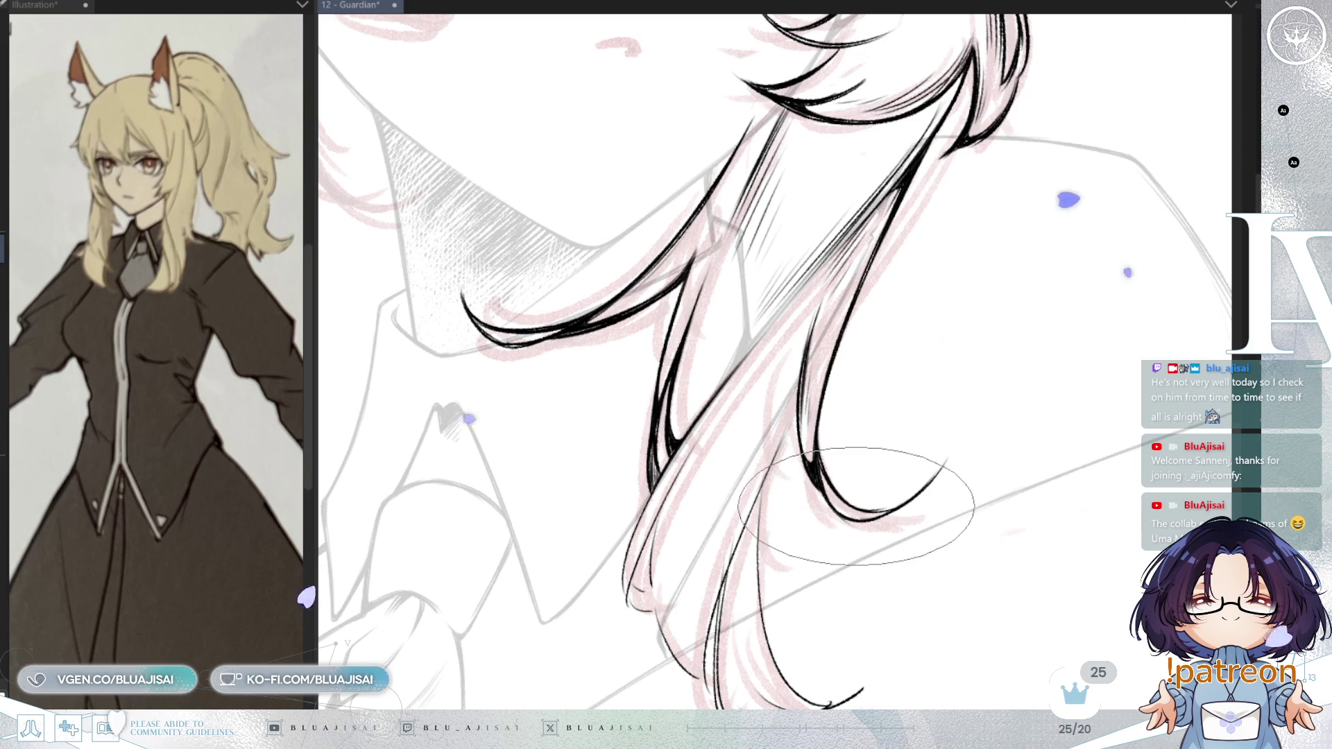
mouse_move(861, 517)
left_mouse_down()
mouse_move(841, 490)
mouse_move(707, 497)
mouse_move(679, 473)
mouse_move(701, 470)
mouse_move(883, 285)
left_mouse_up()
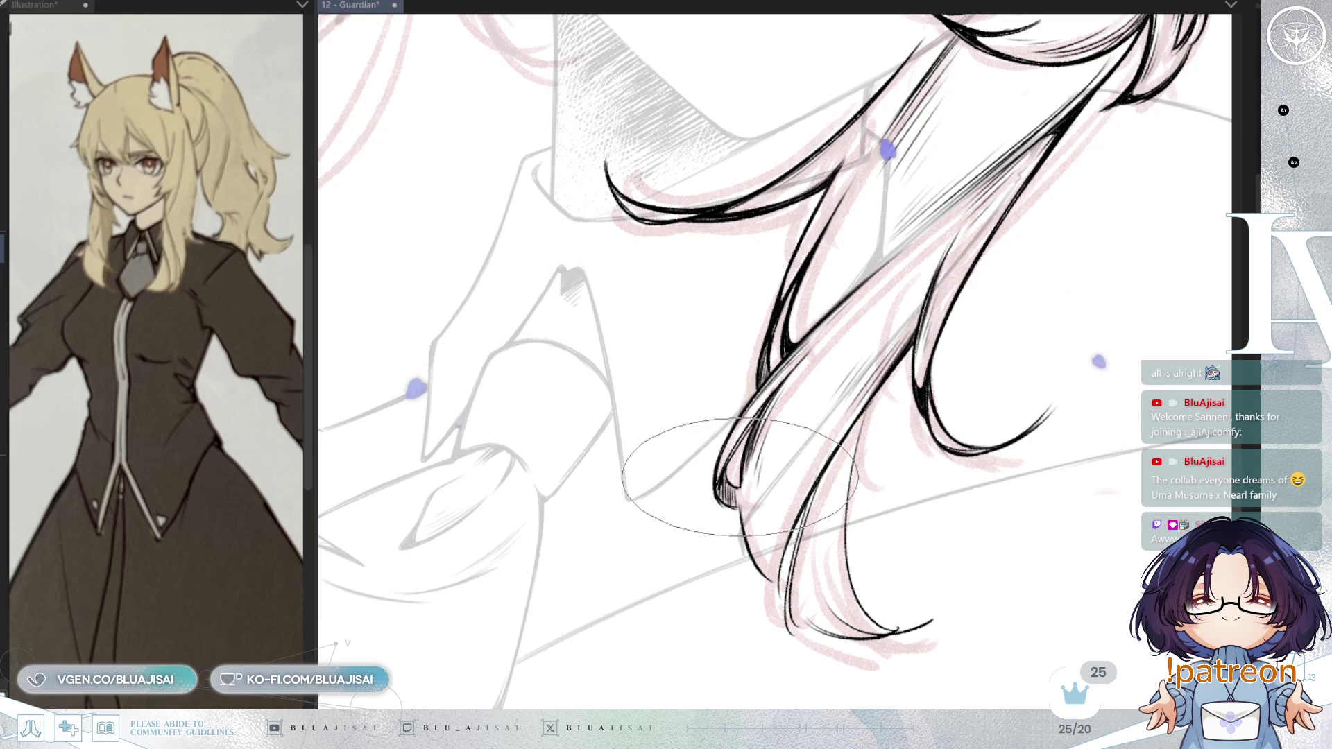
left_click_drag(739, 477, 785, 357)
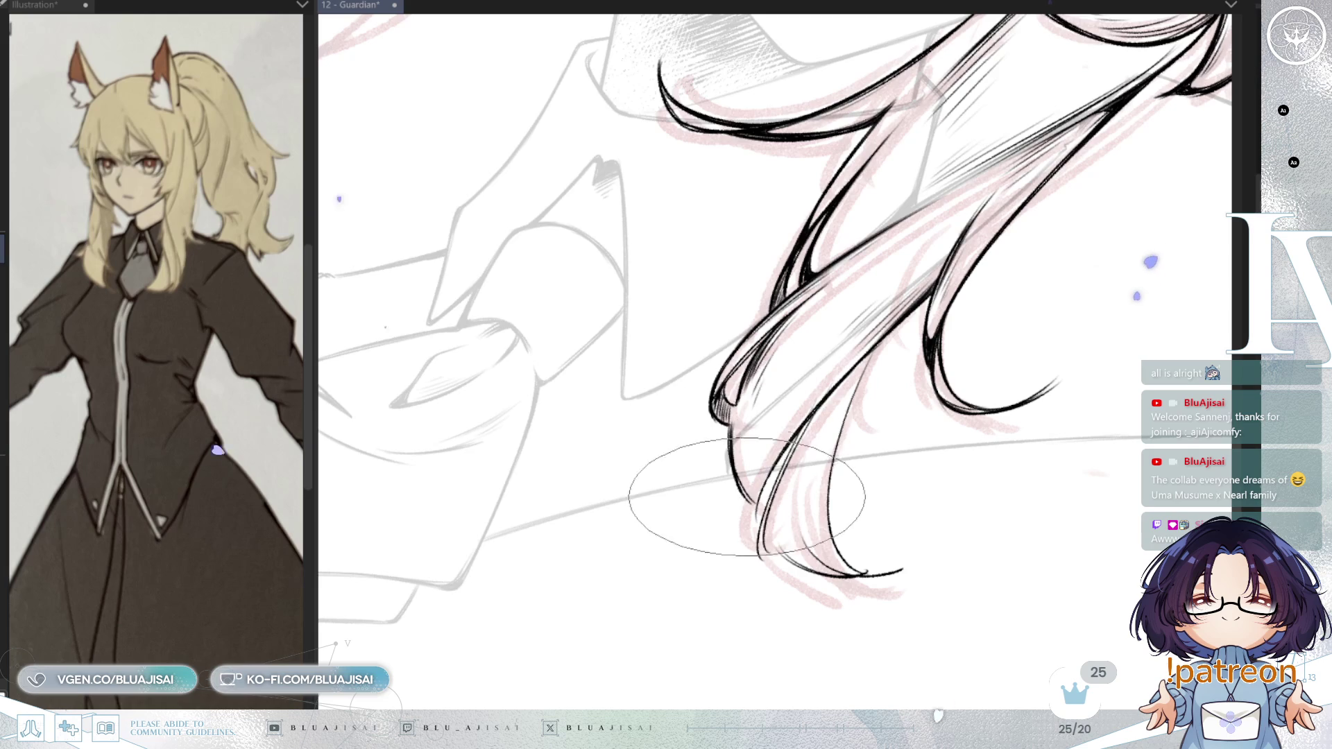
left_click_drag(776, 474, 803, 430)
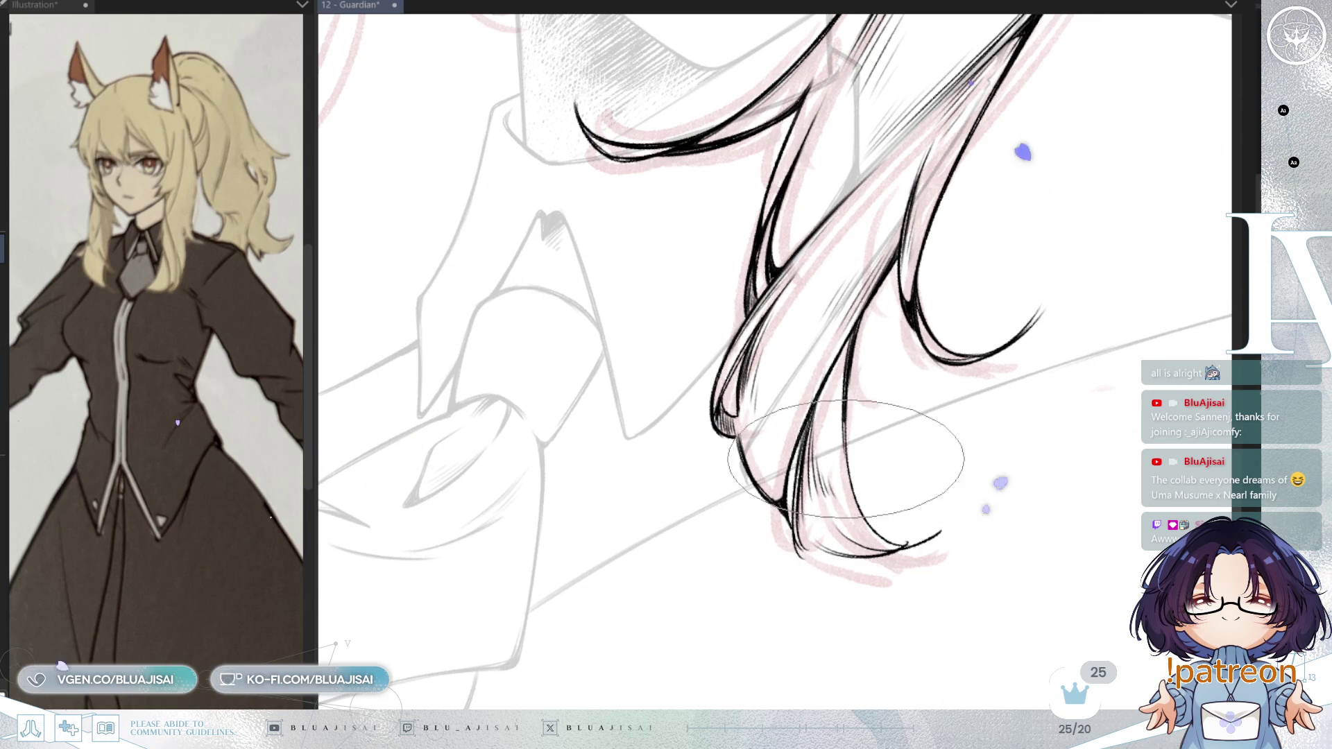
mouse_move(882, 386)
left_mouse_down()
mouse_move(719, 484)
mouse_move(732, 417)
left_mouse_up()
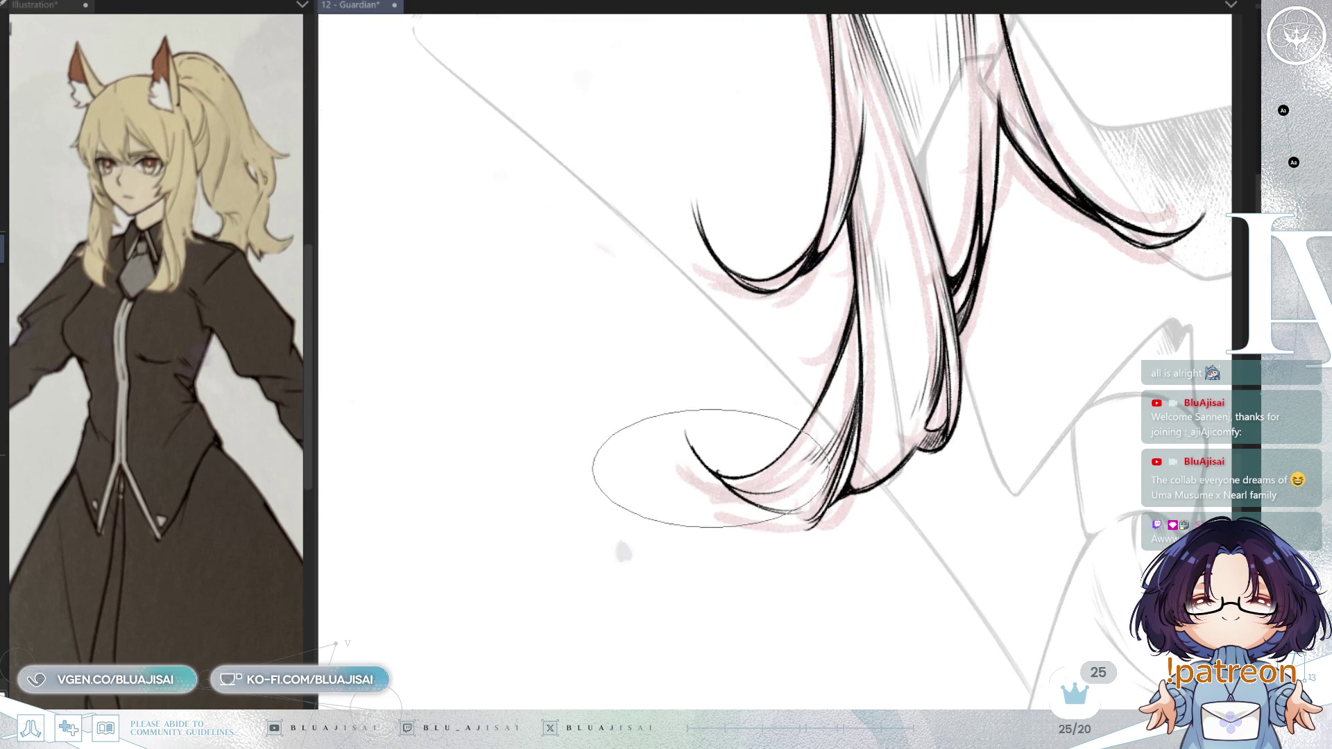
- With a smaller brush, hatch the curled tips of the other long hair lock
left_click_drag(762, 465, 699, 374)
key("bracketleft")
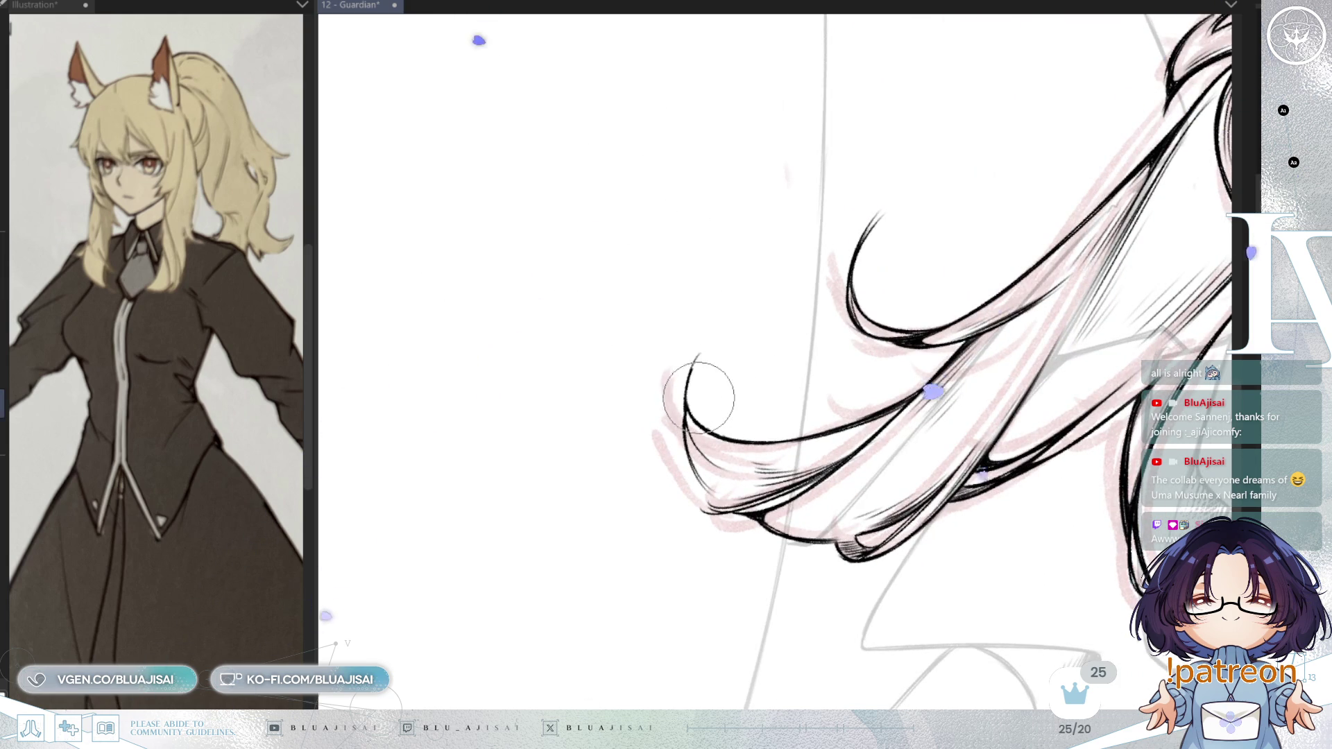
left_click_drag(756, 438, 714, 323)
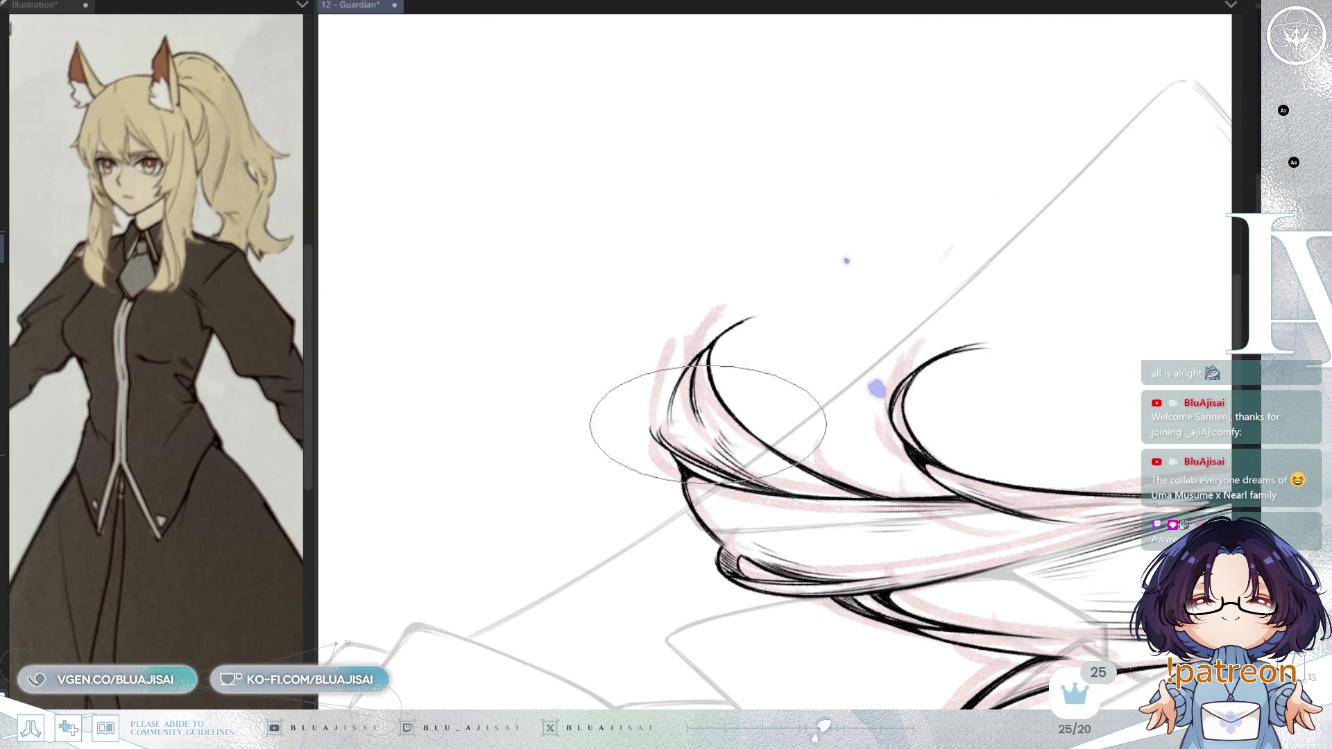
left_click_drag(672, 414, 683, 332)
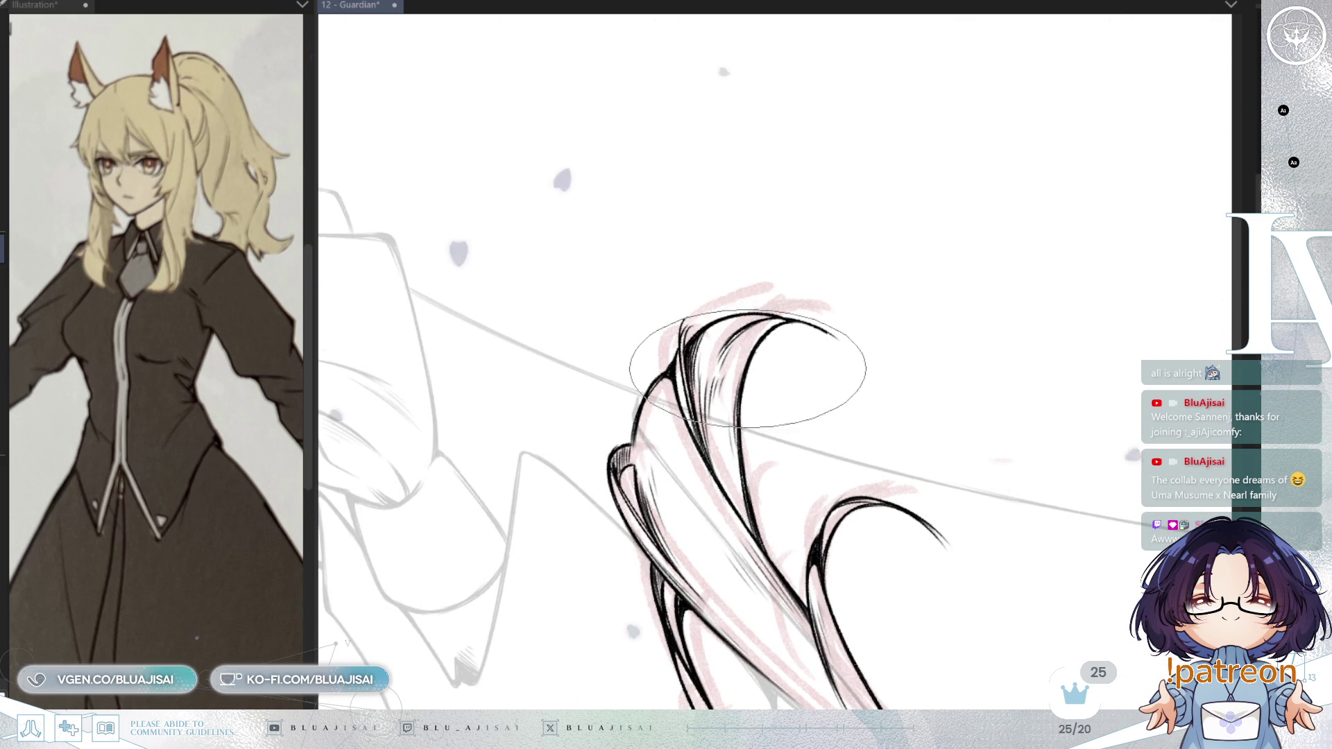
mouse_move(892, 309)
left_mouse_down()
mouse_move(908, 314)
mouse_move(892, 291)
mouse_move(972, 270)
mouse_move(1014, 239)
left_mouse_up()
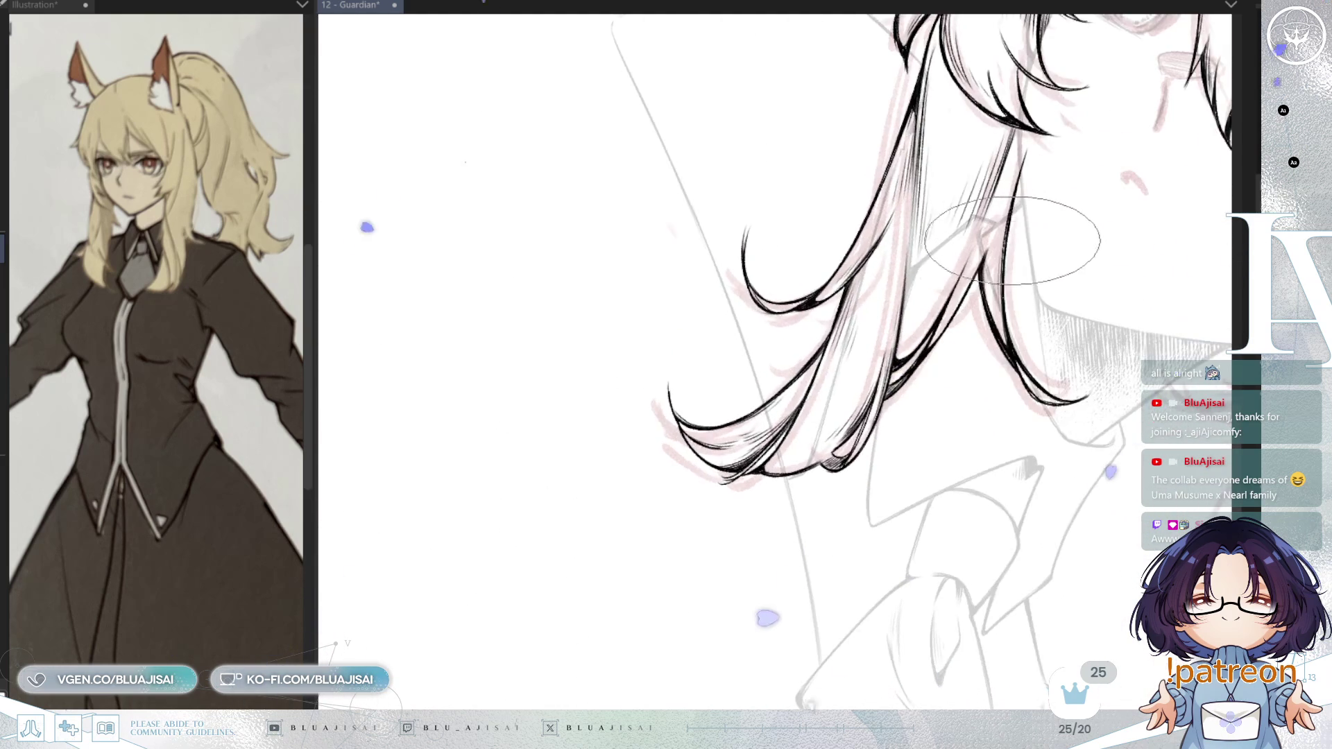
- Frame the face and eyes upright and enlarge the inking brush with ]
scroll(940, 310, "up", 2)
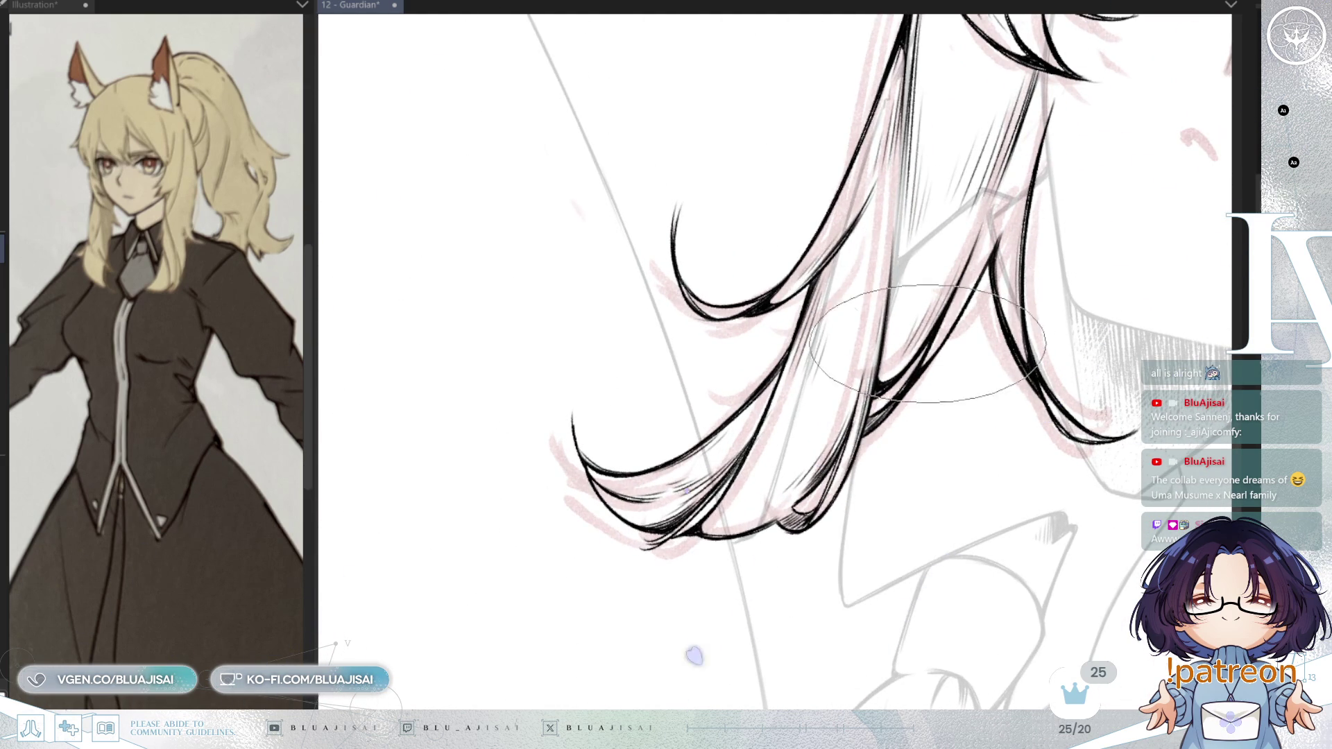
left_click_drag(964, 270, 915, 343)
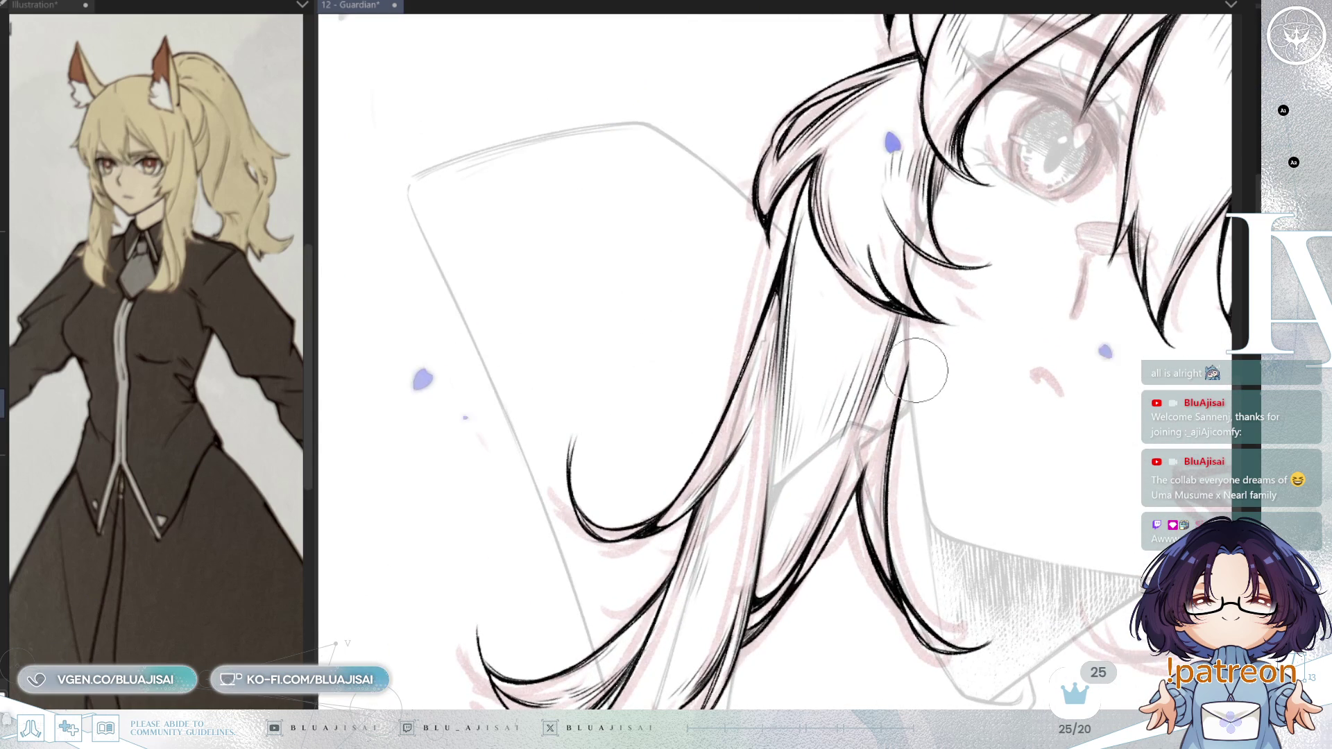
key("]")
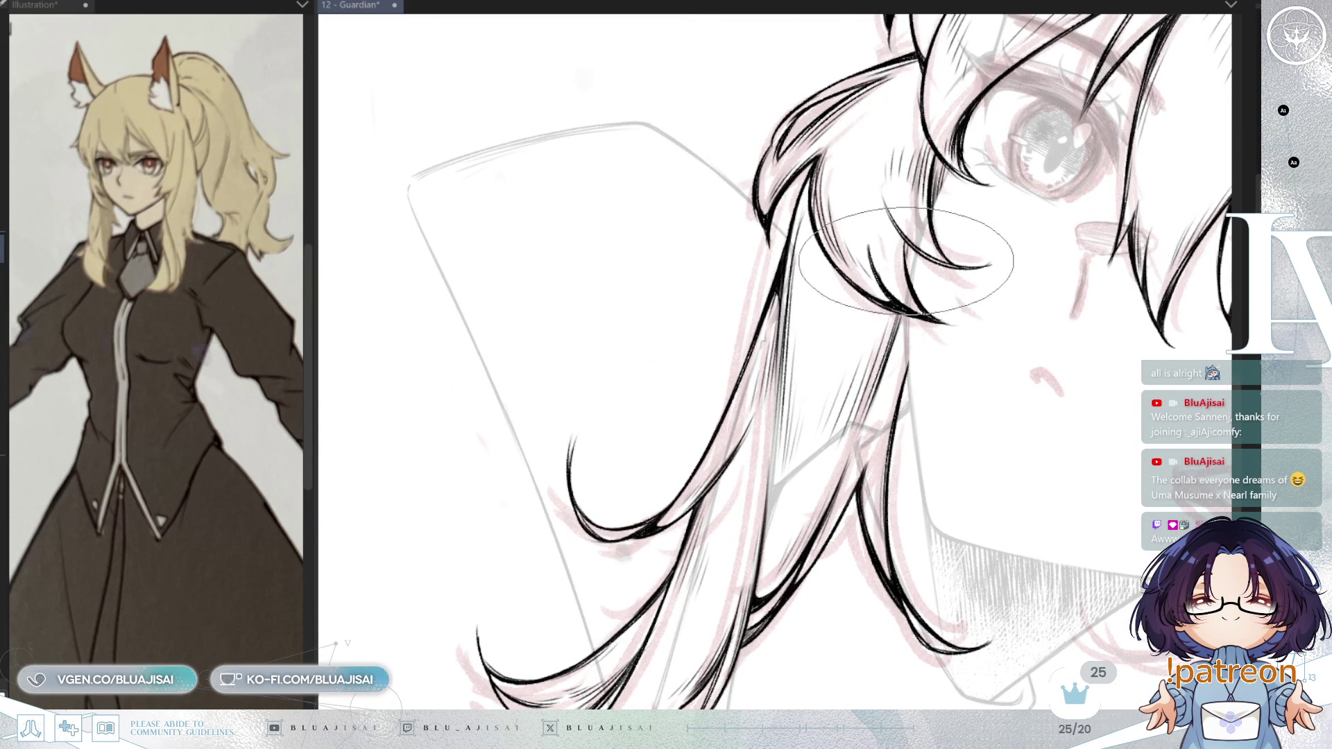
mouse_move(909, 282)
left_mouse_down()
mouse_move(1047, 222)
mouse_move(1036, 269)
mouse_move(1026, 262)
mouse_move(927, 320)
left_mouse_up()
left_click_drag(918, 381, 885, 297)
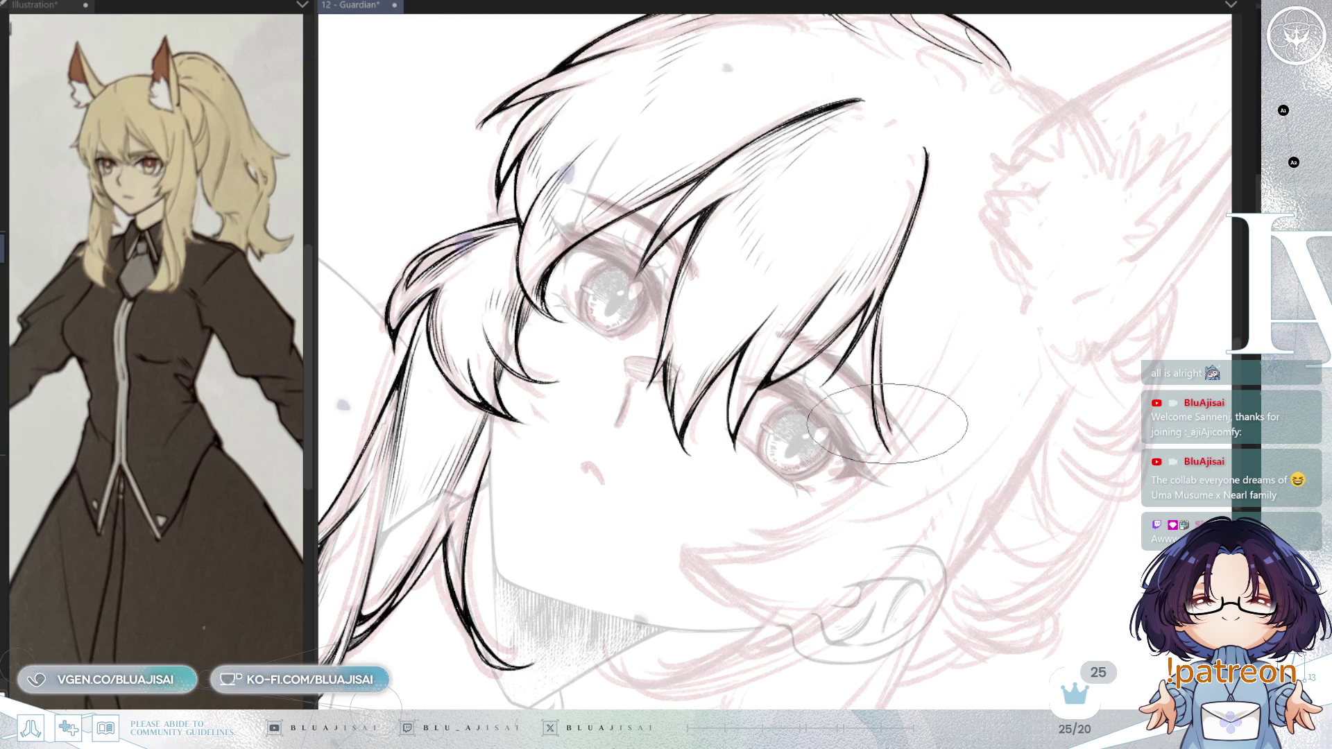
- Hatch the bangs to the right of the eye
left_click_drag(902, 320, 893, 378)
mouse_move(913, 291)
left_mouse_down()
mouse_move(902, 360)
mouse_move(921, 347)
left_mouse_up()
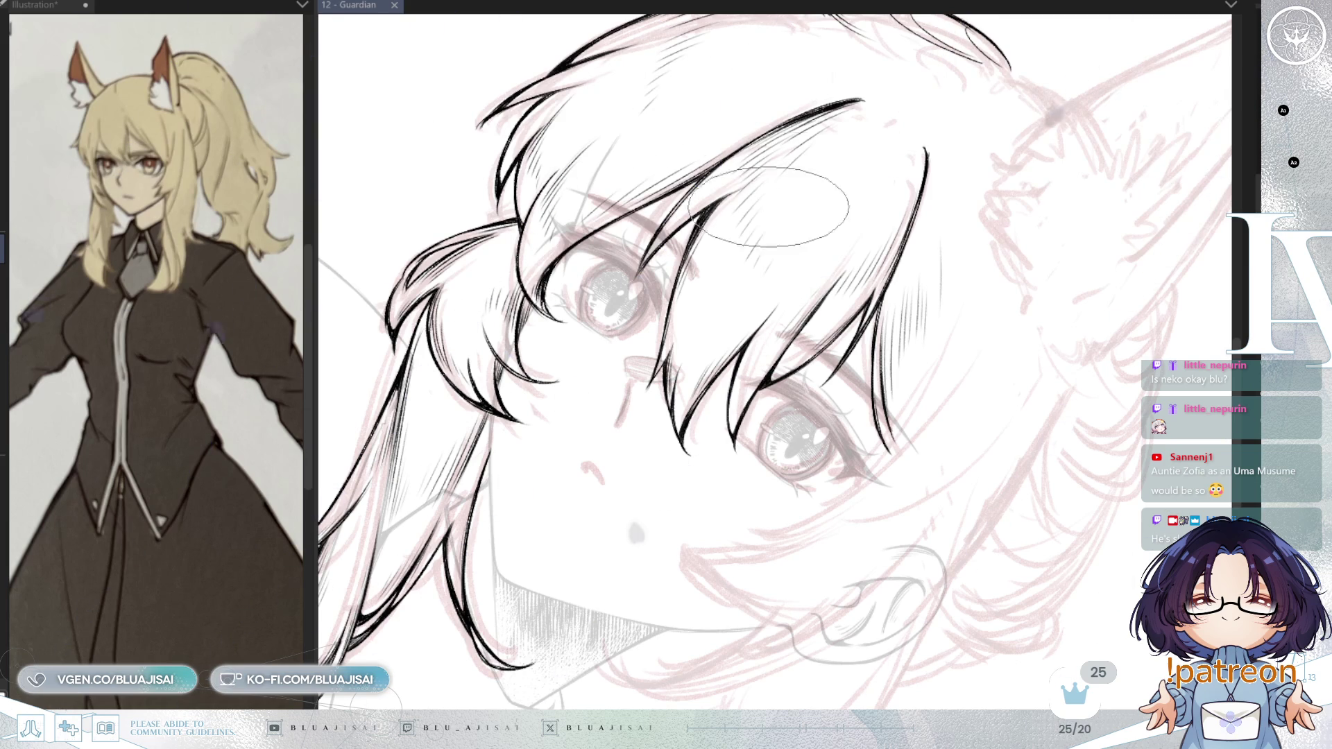
scroll(800, 173, "up", 2)
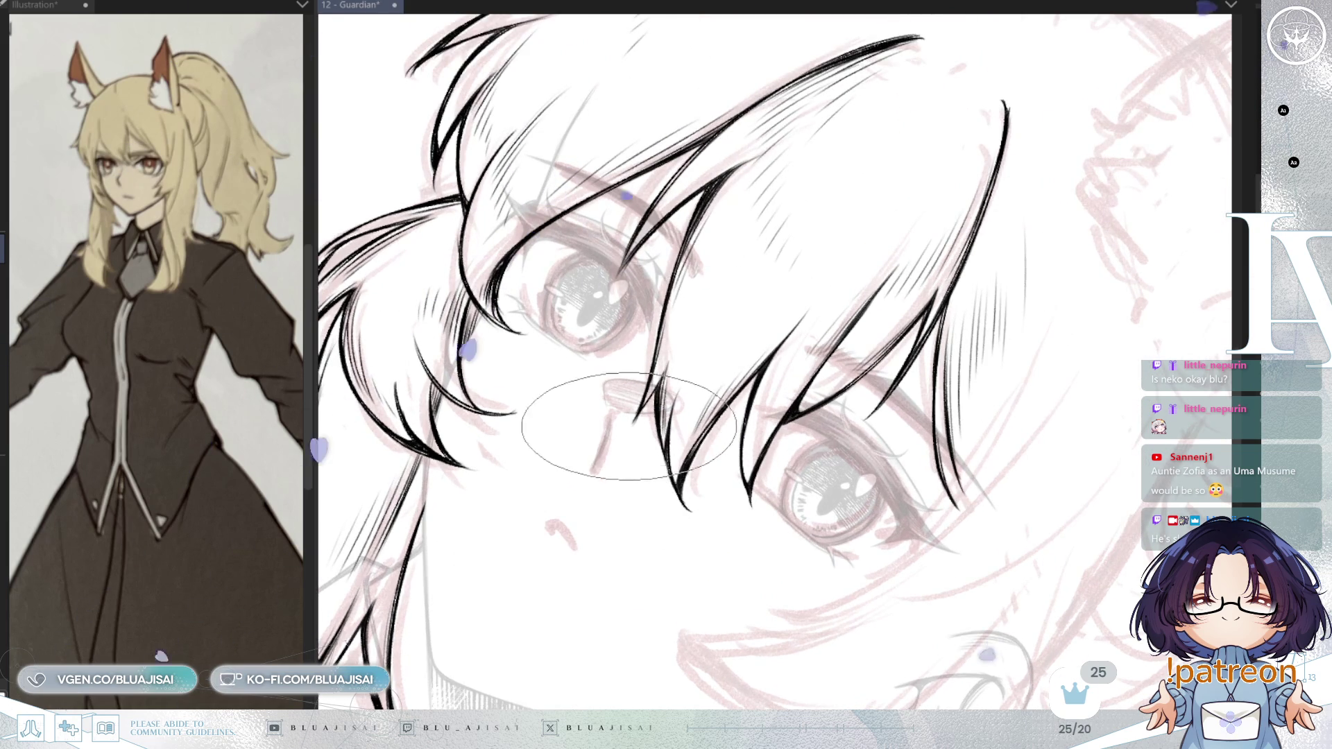
mouse_move(1031, 267)
left_mouse_down()
mouse_move(891, 223)
mouse_move(921, 192)
mouse_move(920, 230)
mouse_move(798, 312)
left_mouse_up()
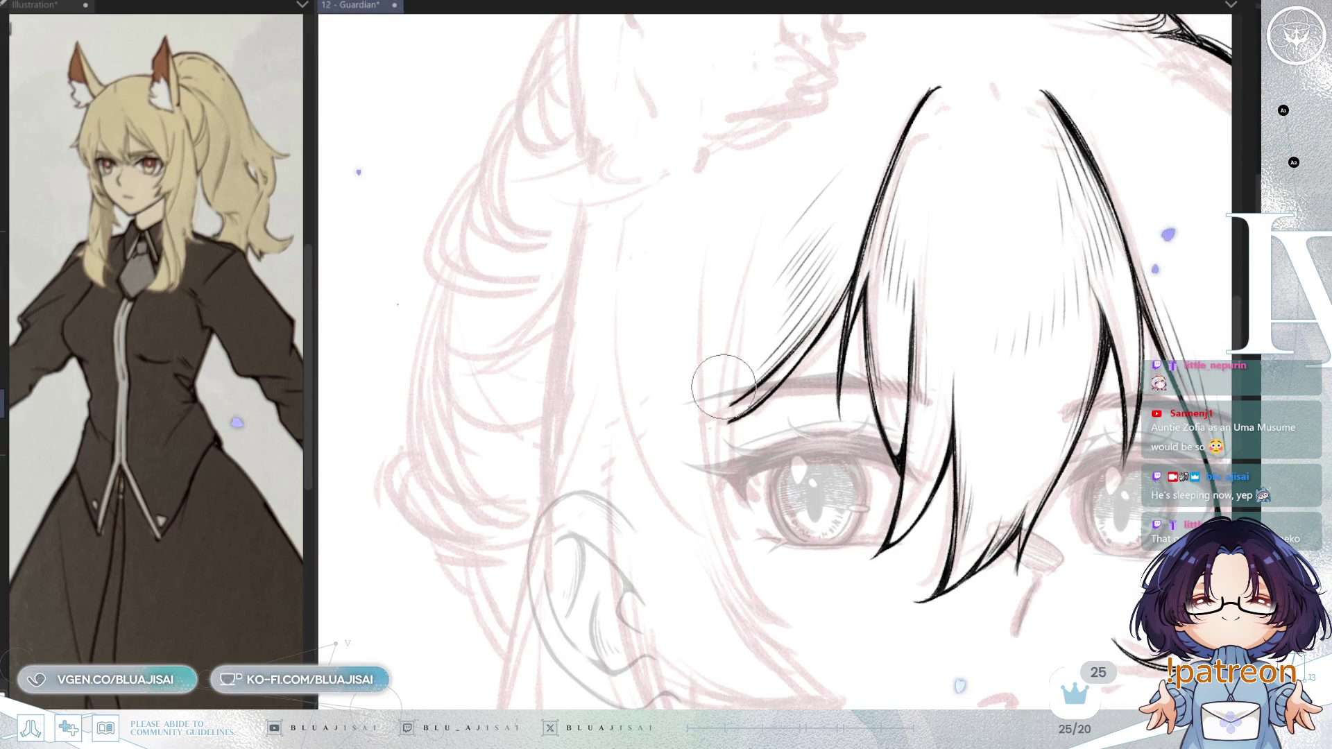
- Ink thin hair strands past the eye and down the side of the face, curving the lower end outward
left_click_drag(741, 314, 718, 517)
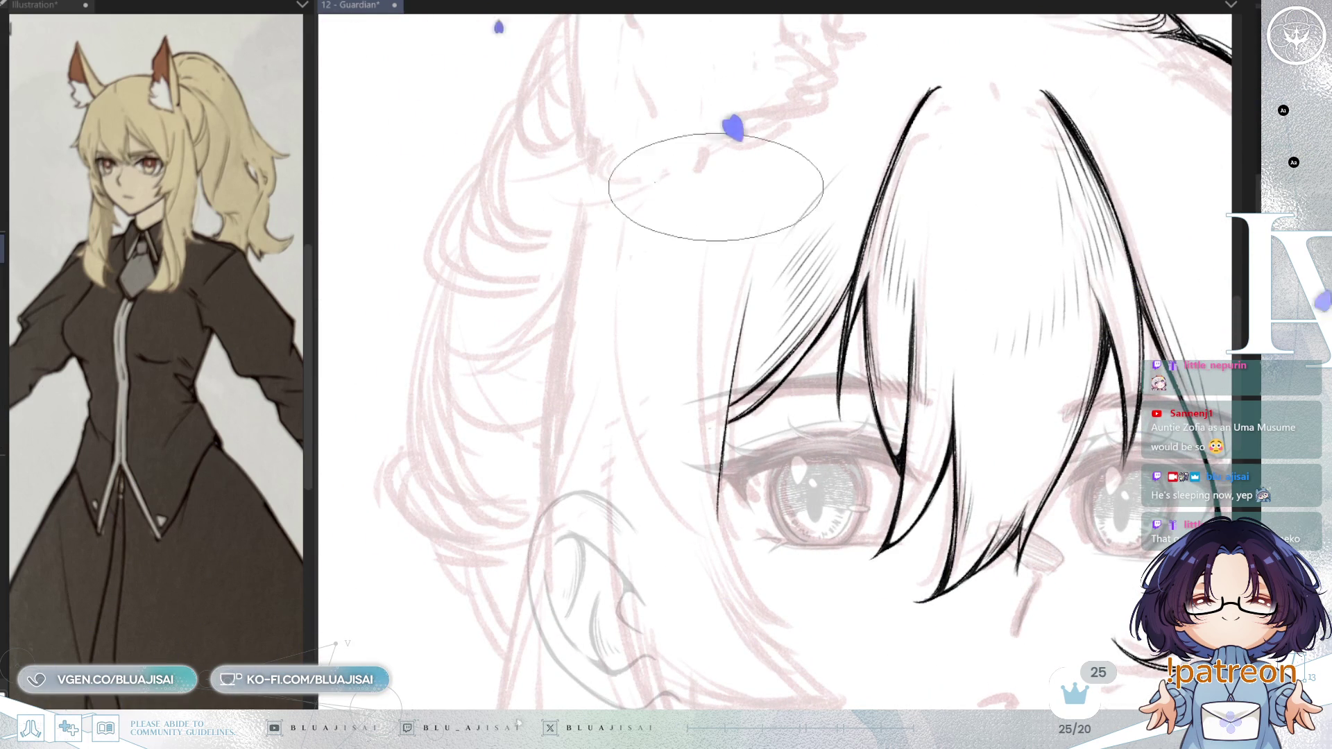
left_click_drag(699, 262, 698, 340)
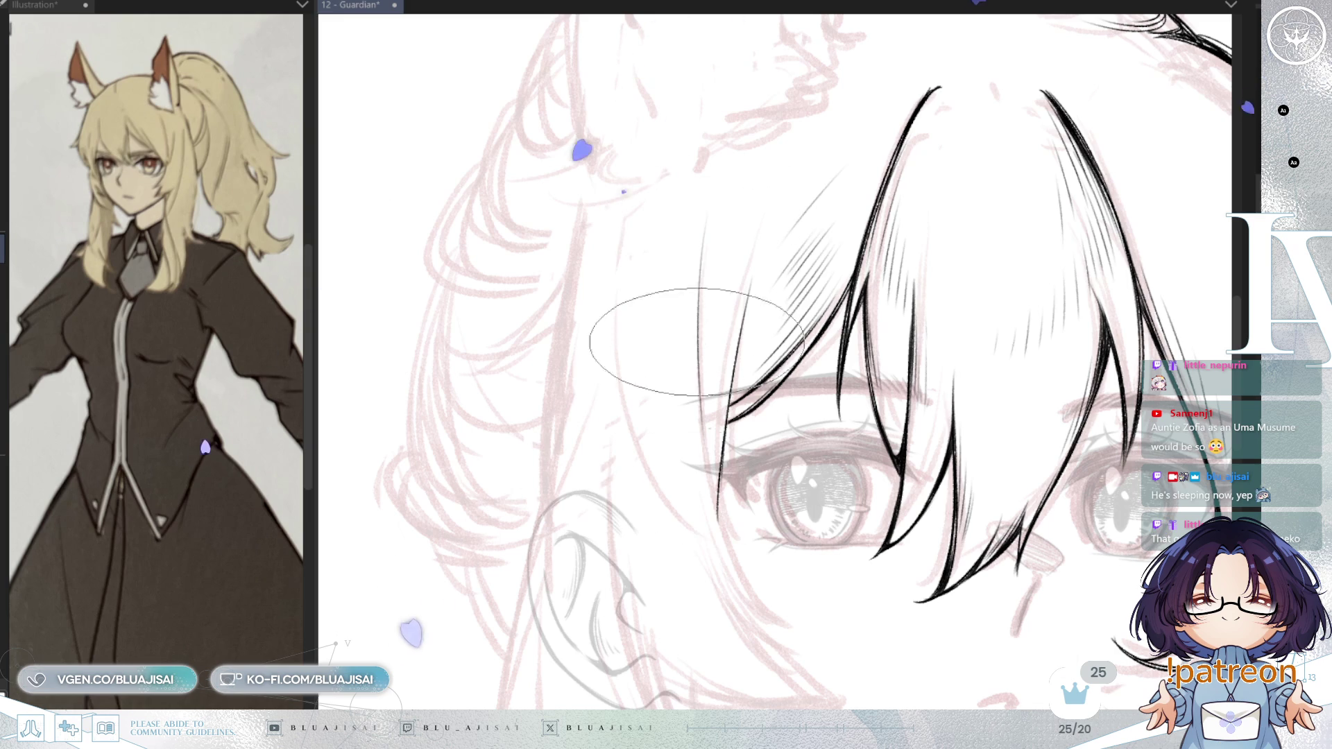
left_click_drag(706, 467, 701, 425)
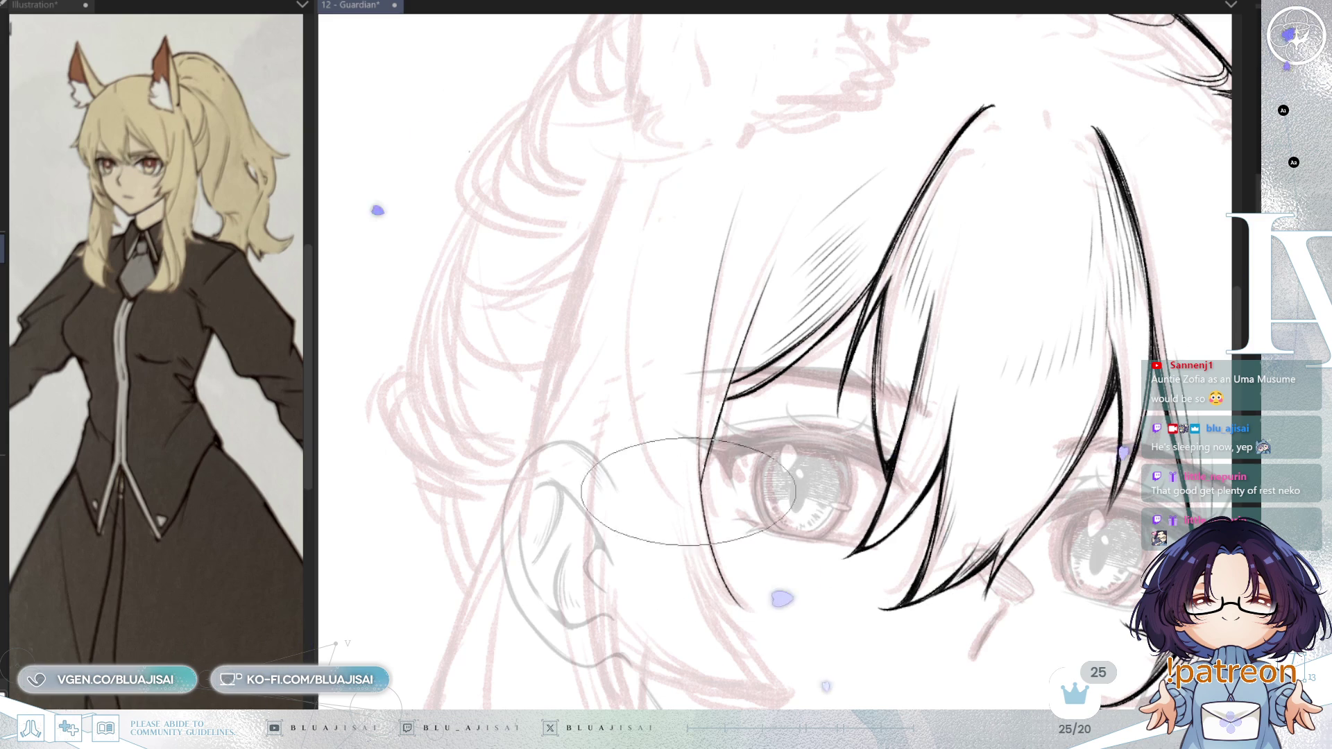
mouse_move(680, 302)
left_mouse_down()
mouse_move(675, 268)
mouse_move(750, 590)
left_mouse_up()
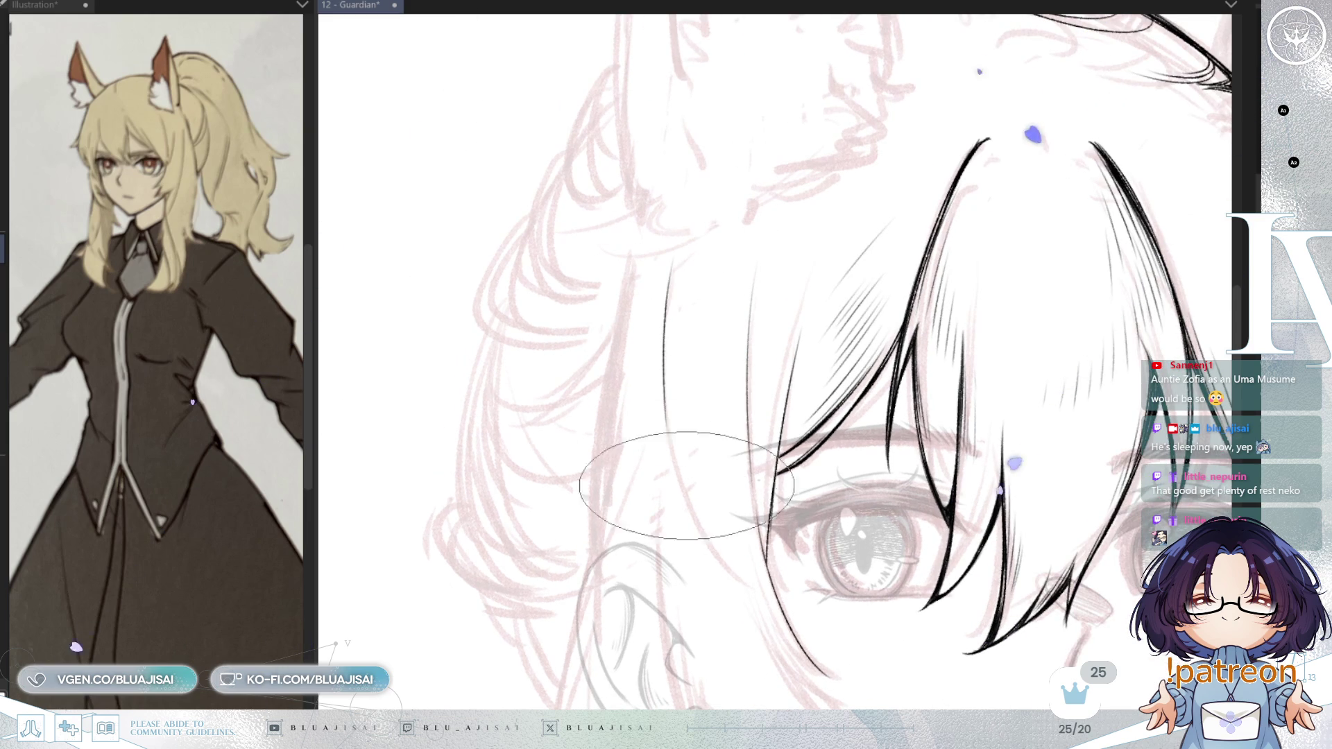
left_click_drag(725, 449, 777, 299)
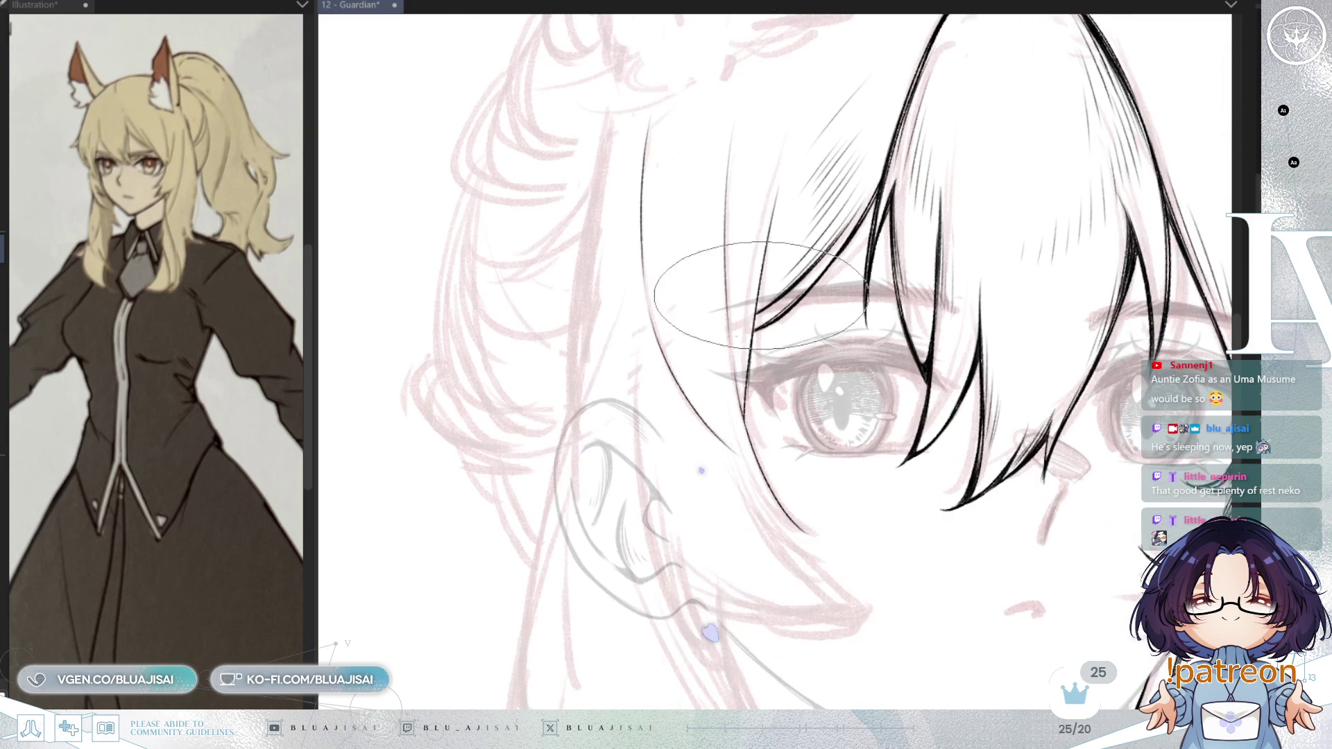
left_click_drag(694, 555, 673, 465)
left_click_drag(621, 312, 677, 580)
key("End")
mouse_move(742, 387)
left_mouse_down()
mouse_move(834, 377)
mouse_move(753, 313)
left_mouse_up()
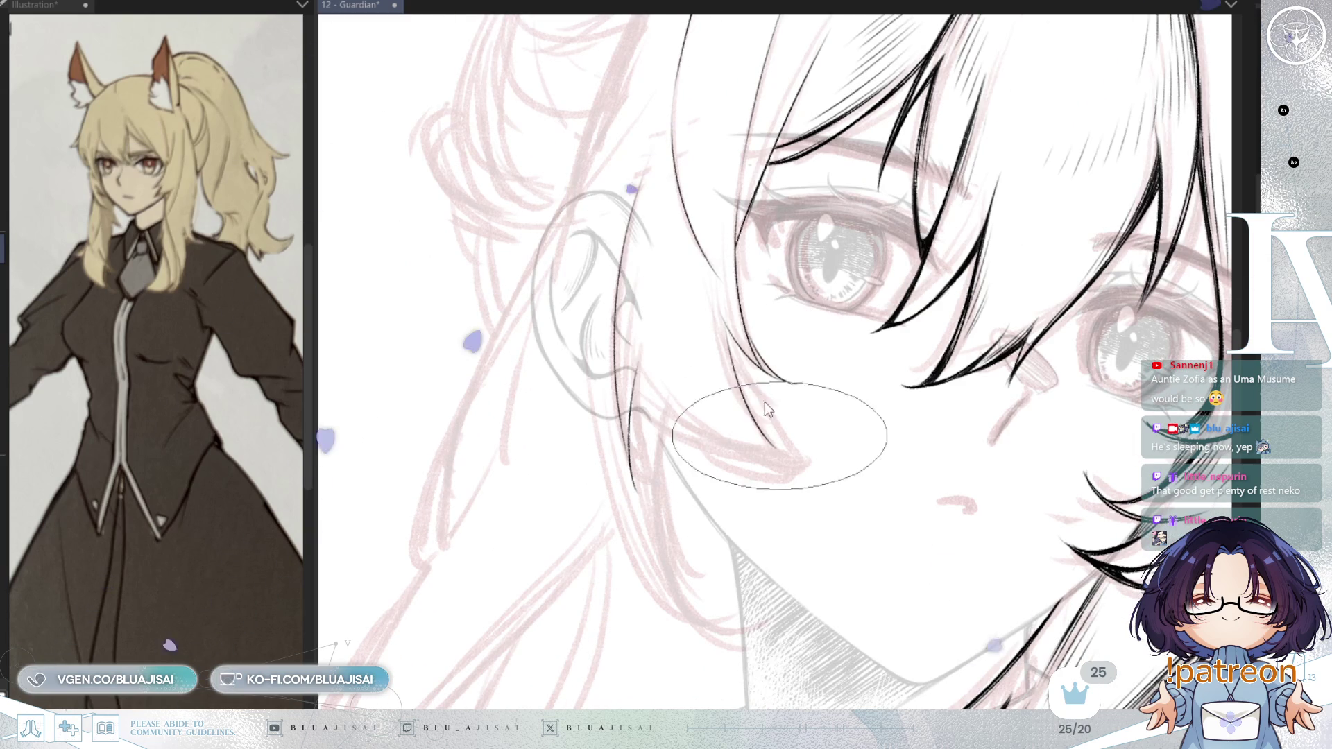
key("asciicircum")
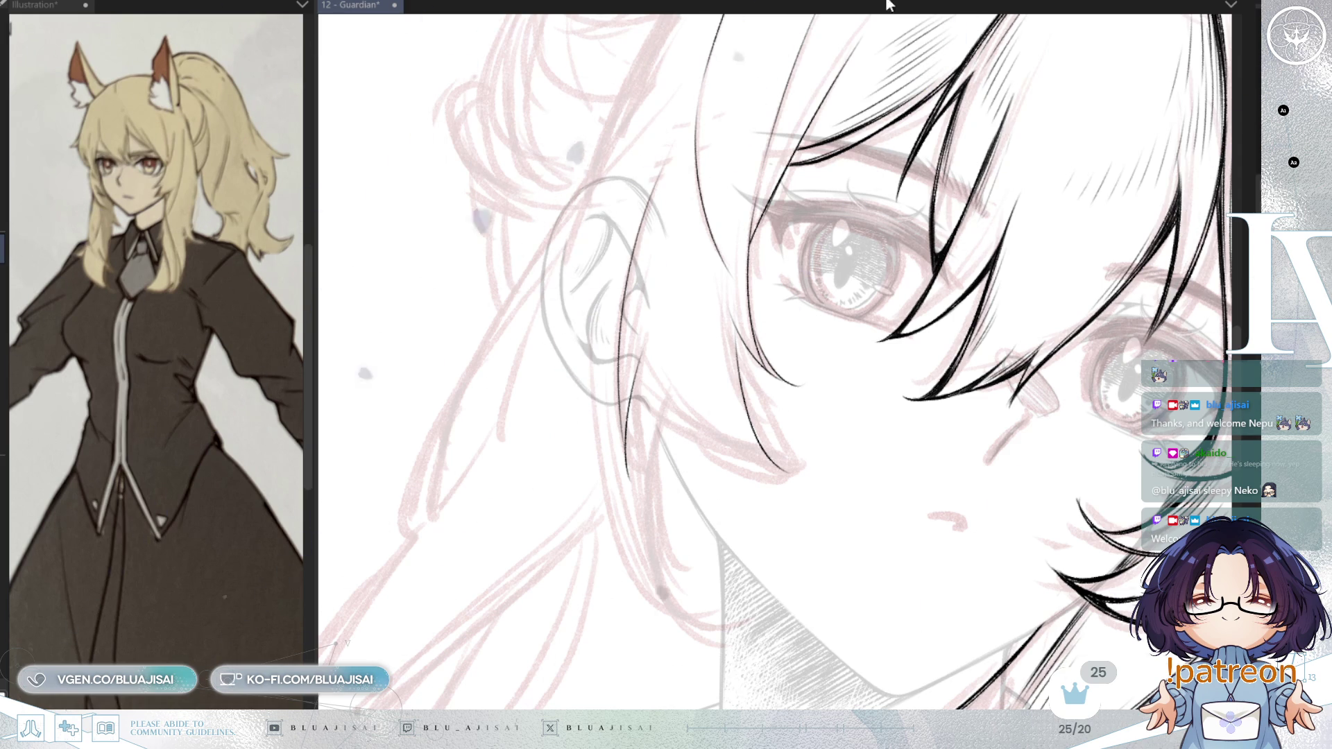
- Zoom out, turn the view upright and pan to the hair beside the left ear
mouse_move(778, 118)
left_mouse_down()
mouse_move(789, 147)
mouse_move(714, 170)
left_mouse_up()
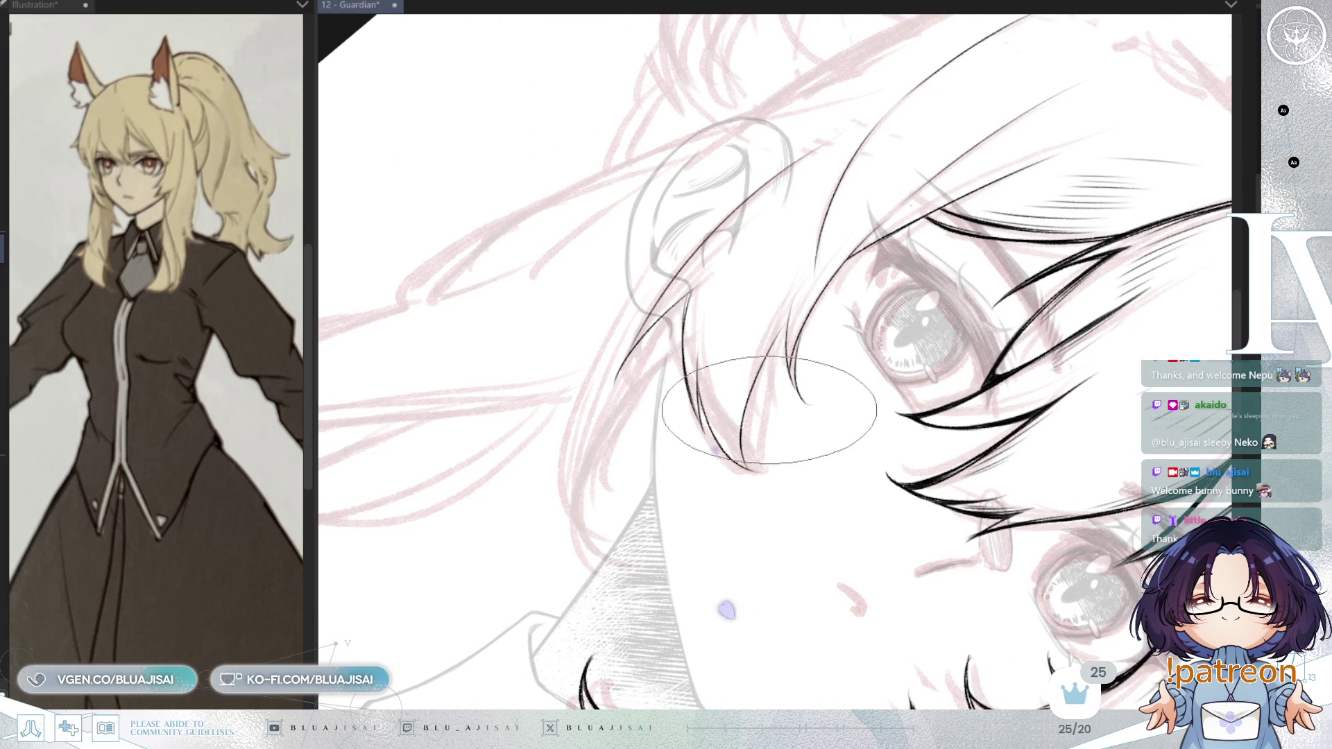
mouse_move(774, 402)
left_mouse_down()
mouse_move(1055, 174)
mouse_move(847, 372)
mouse_move(939, 262)
mouse_move(890, 318)
mouse_move(803, 172)
mouse_move(752, 215)
mouse_move(732, 291)
left_mouse_up()
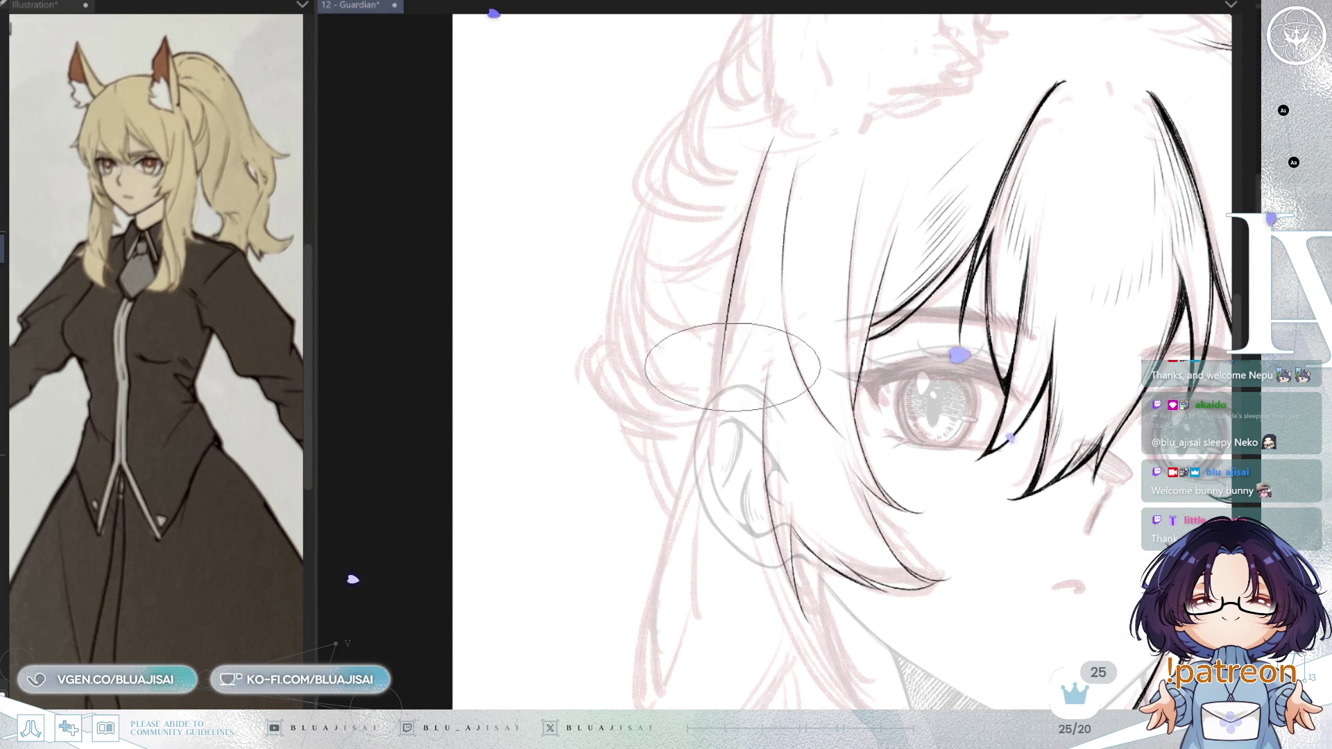
left_click_drag(730, 359, 751, 240)
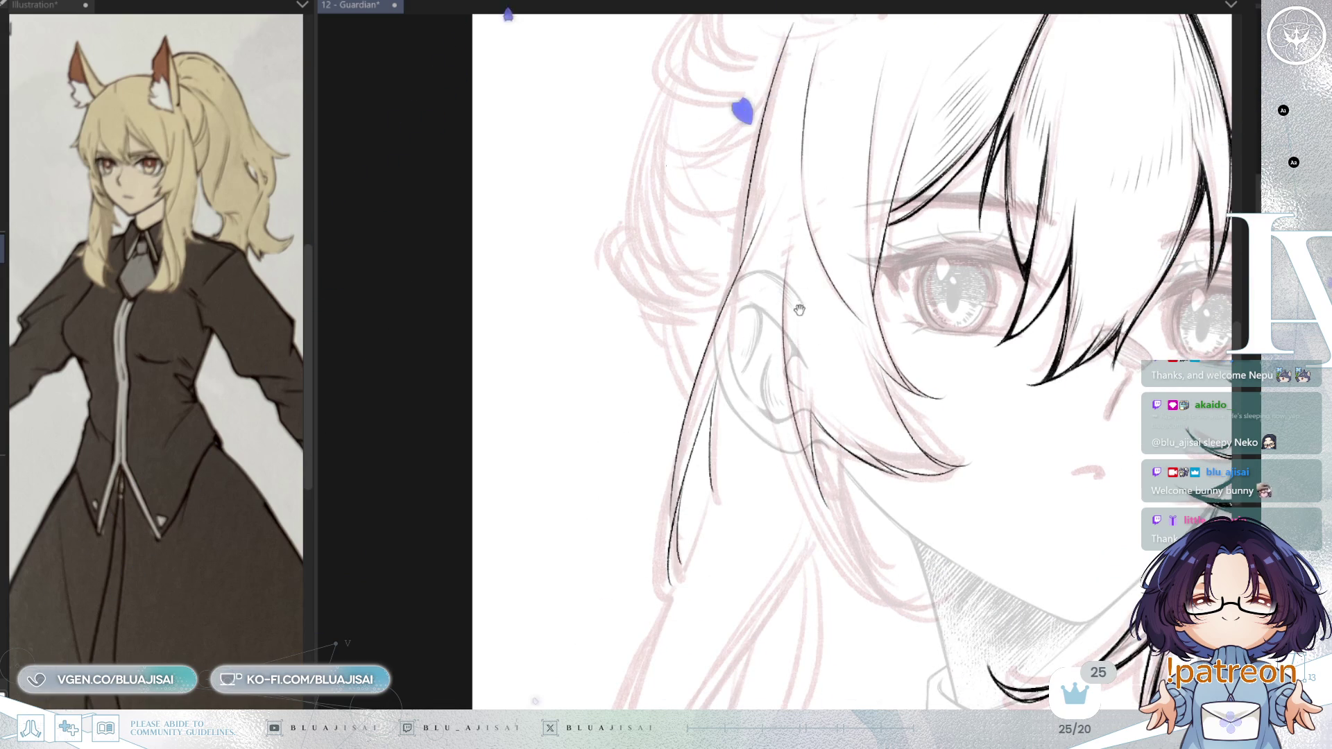
left_click_drag(800, 308, 788, 352)
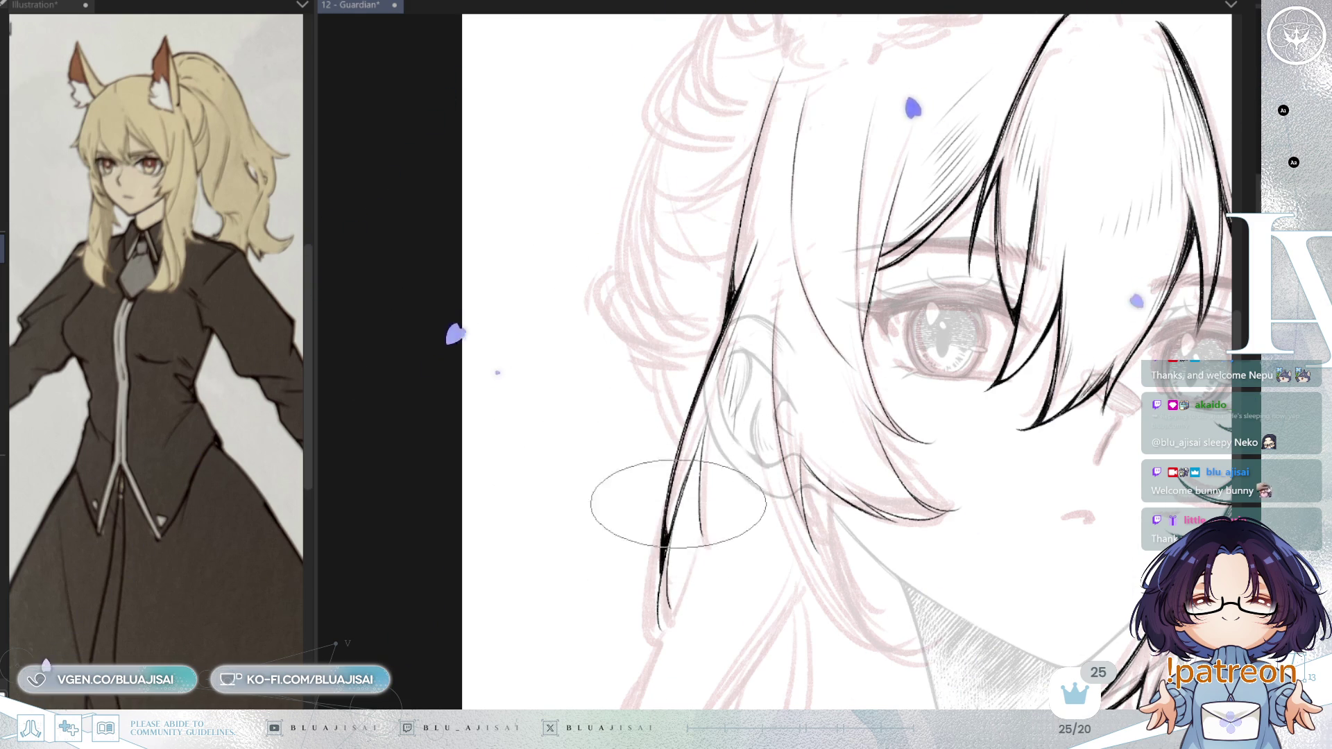
scroll(694, 382, "up", 2)
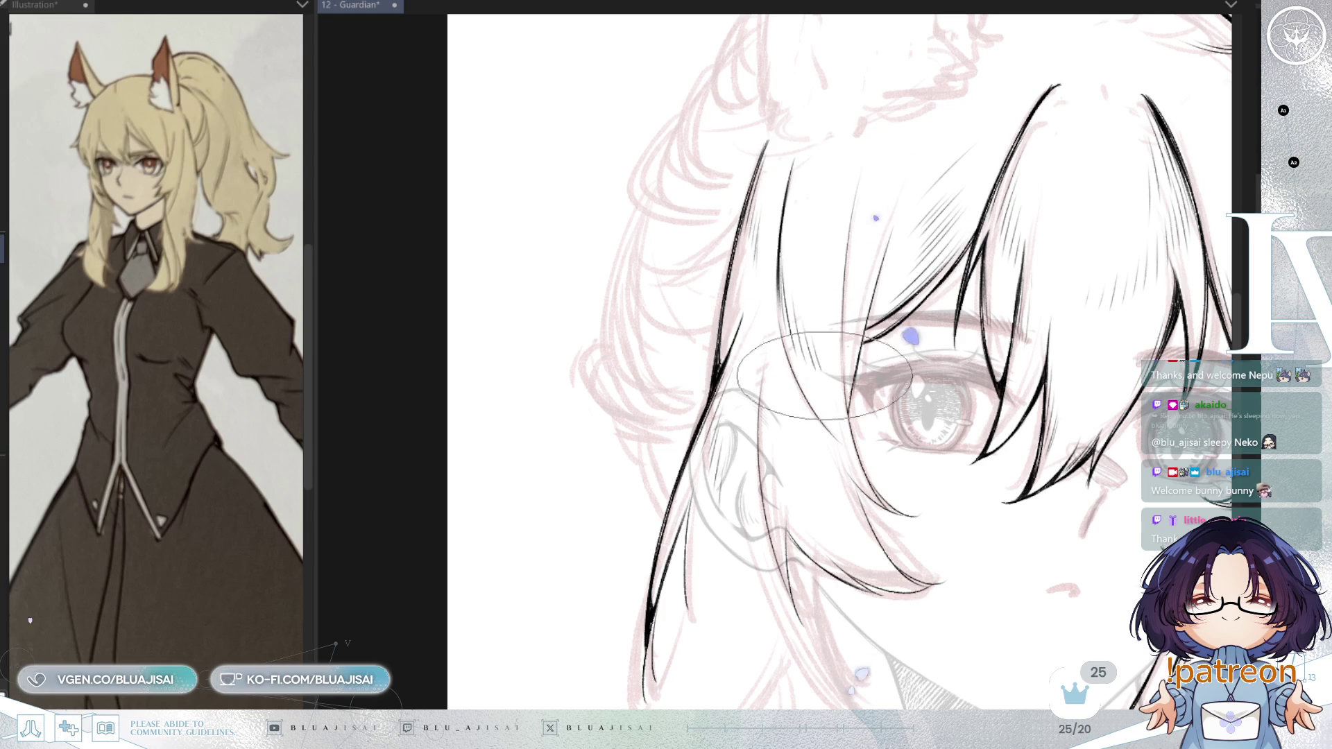
- Tilt then reset the view rotation and zoom in on the bangs over the eye near the ear
key("End")
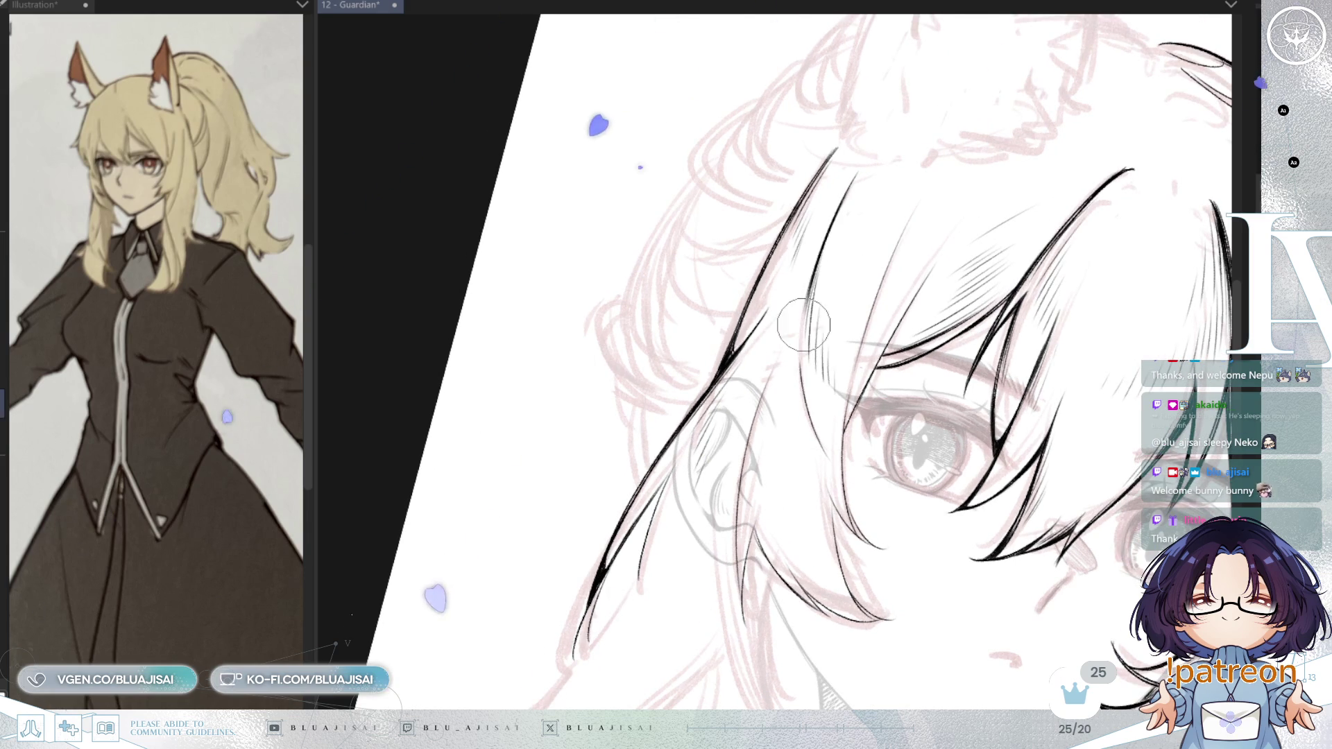
key("Home")
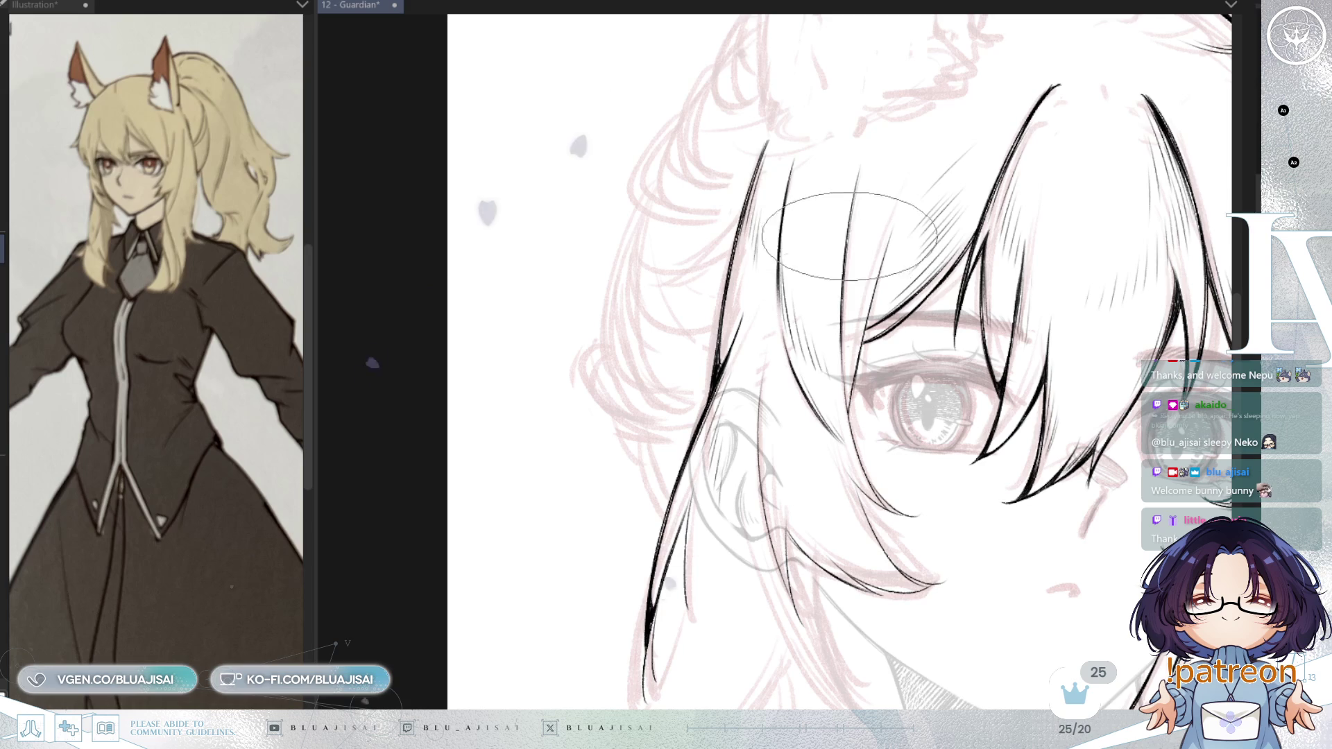
scroll(844, 328, "up", 2)
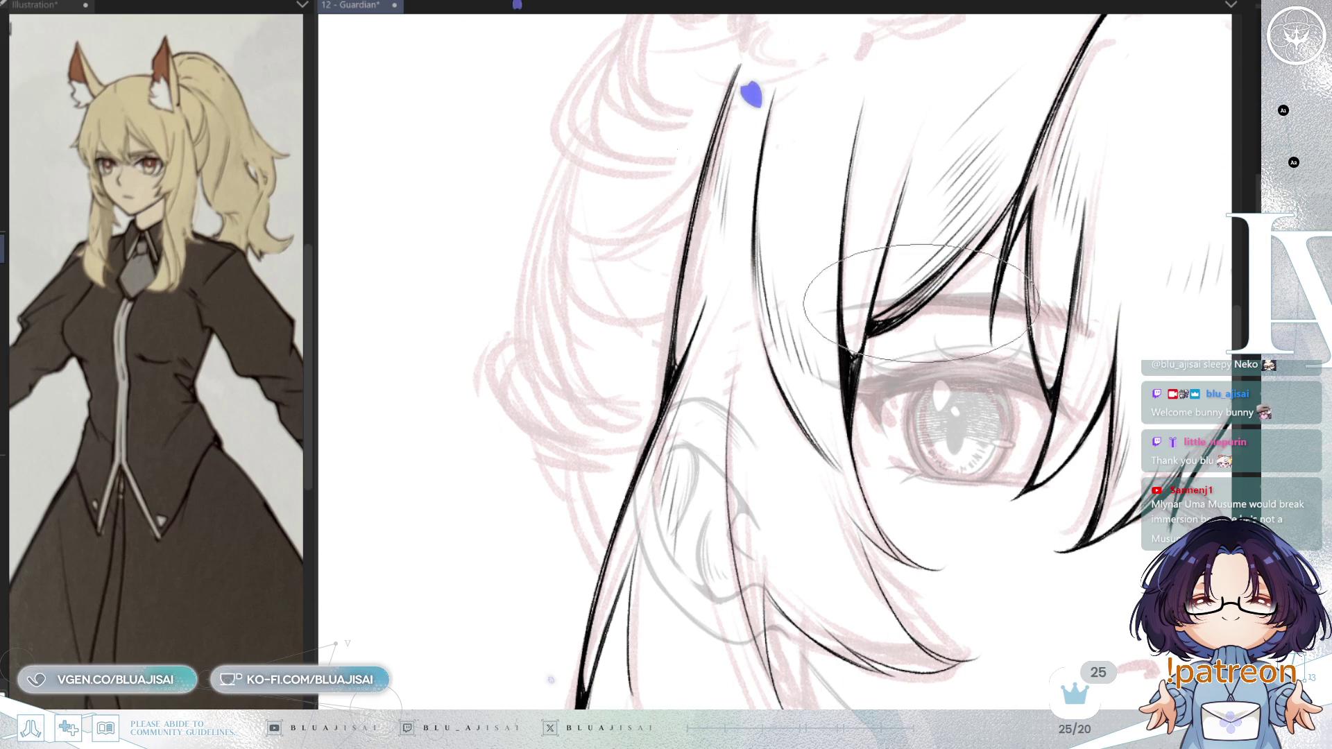
scroll(914, 304, "down", 4)
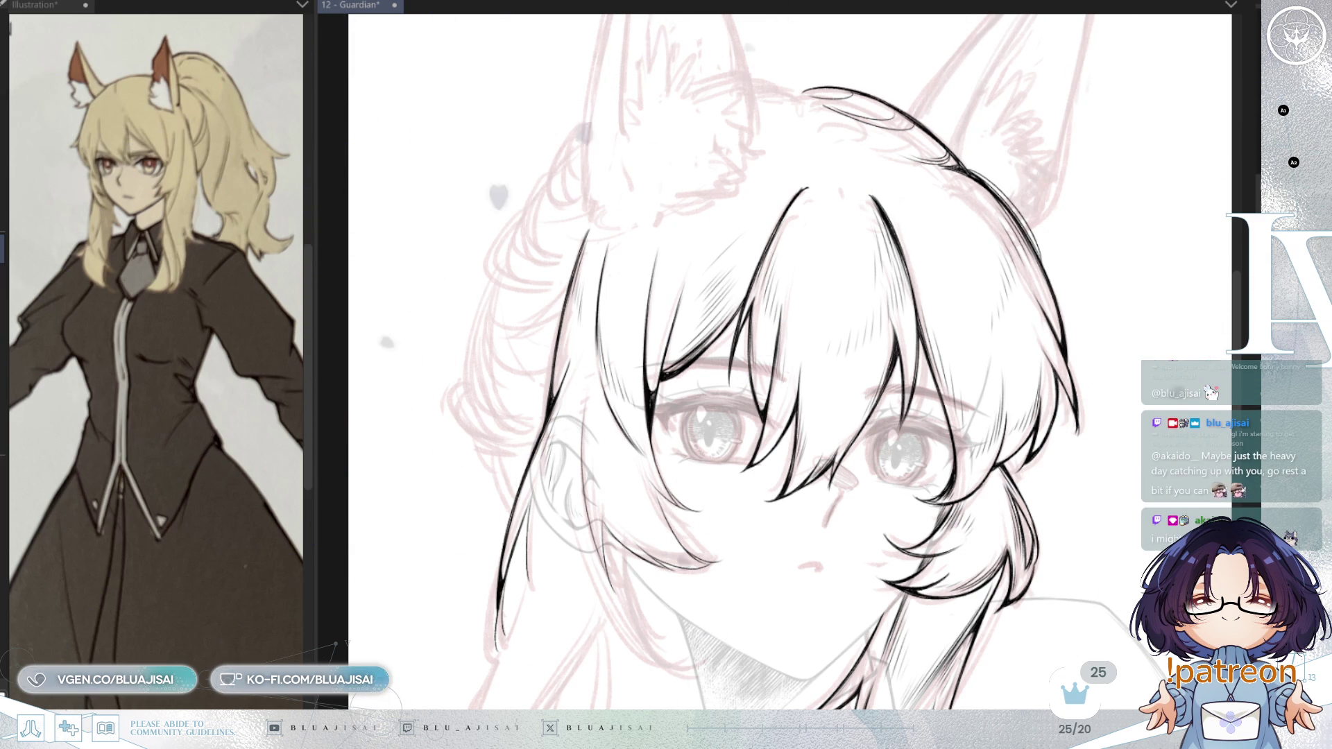
scroll(728, 305, "up", 2)
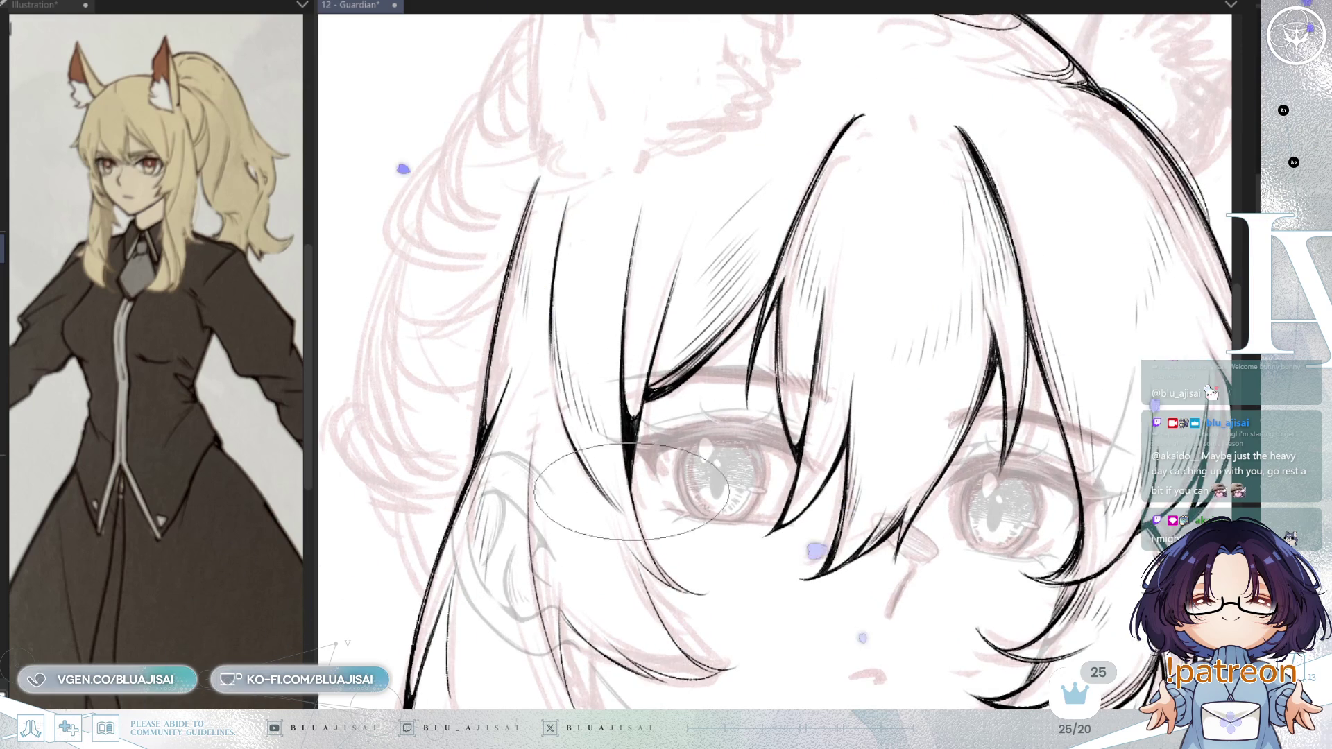
scroll(631, 510, "up", 1)
scroll(628, 517, "up", 1)
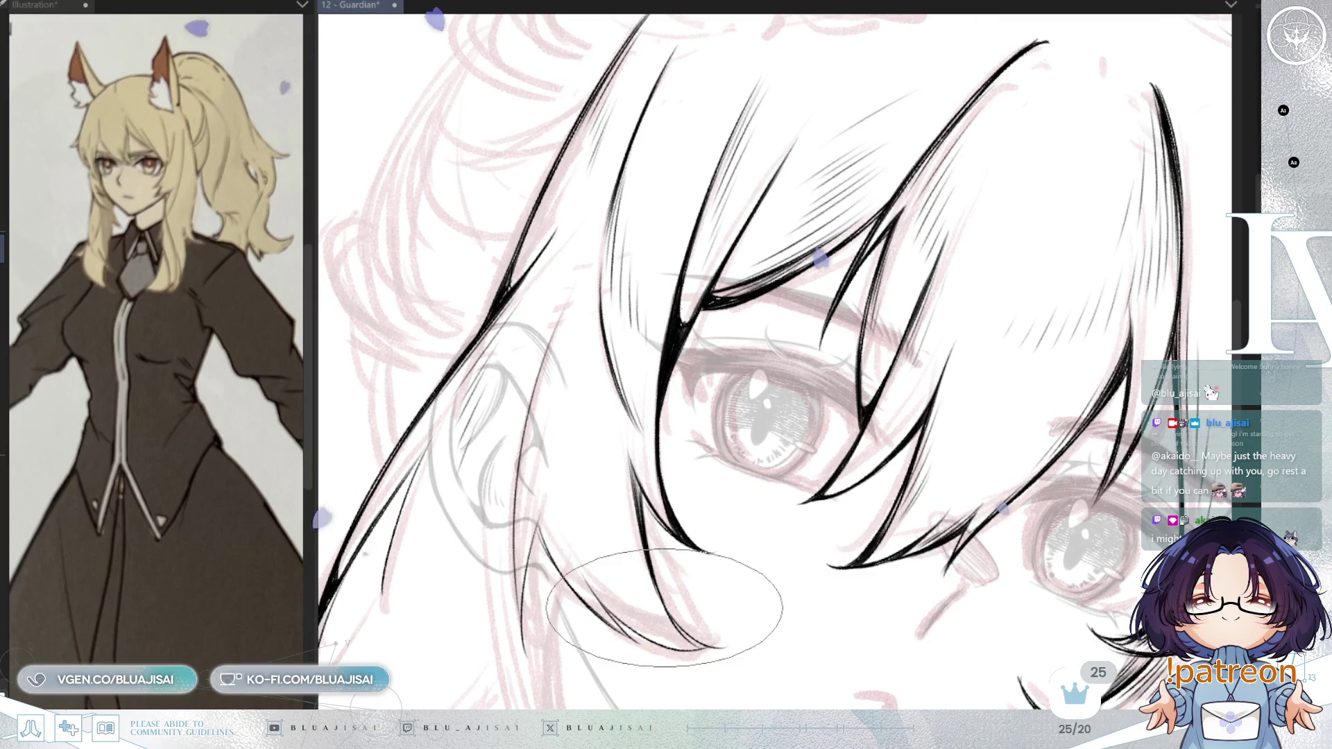
key("minus")
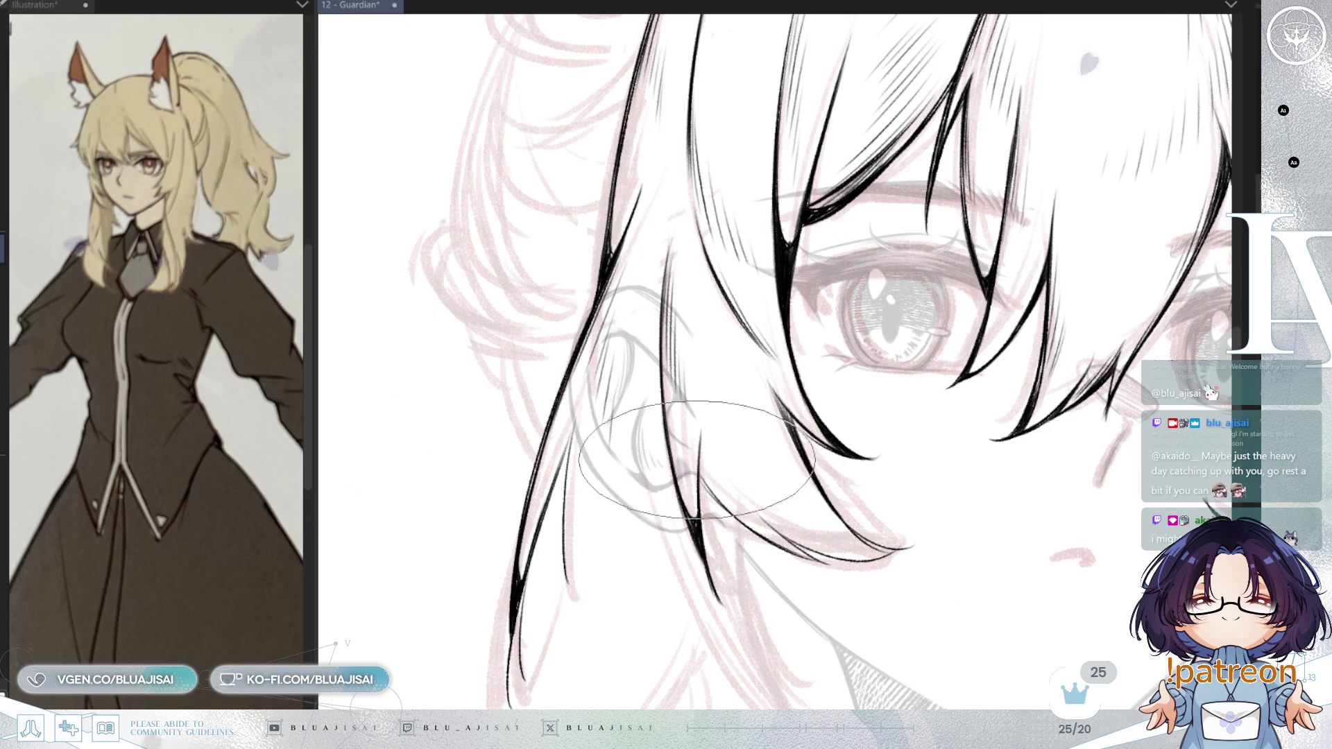
left_click_drag(703, 552, 709, 389)
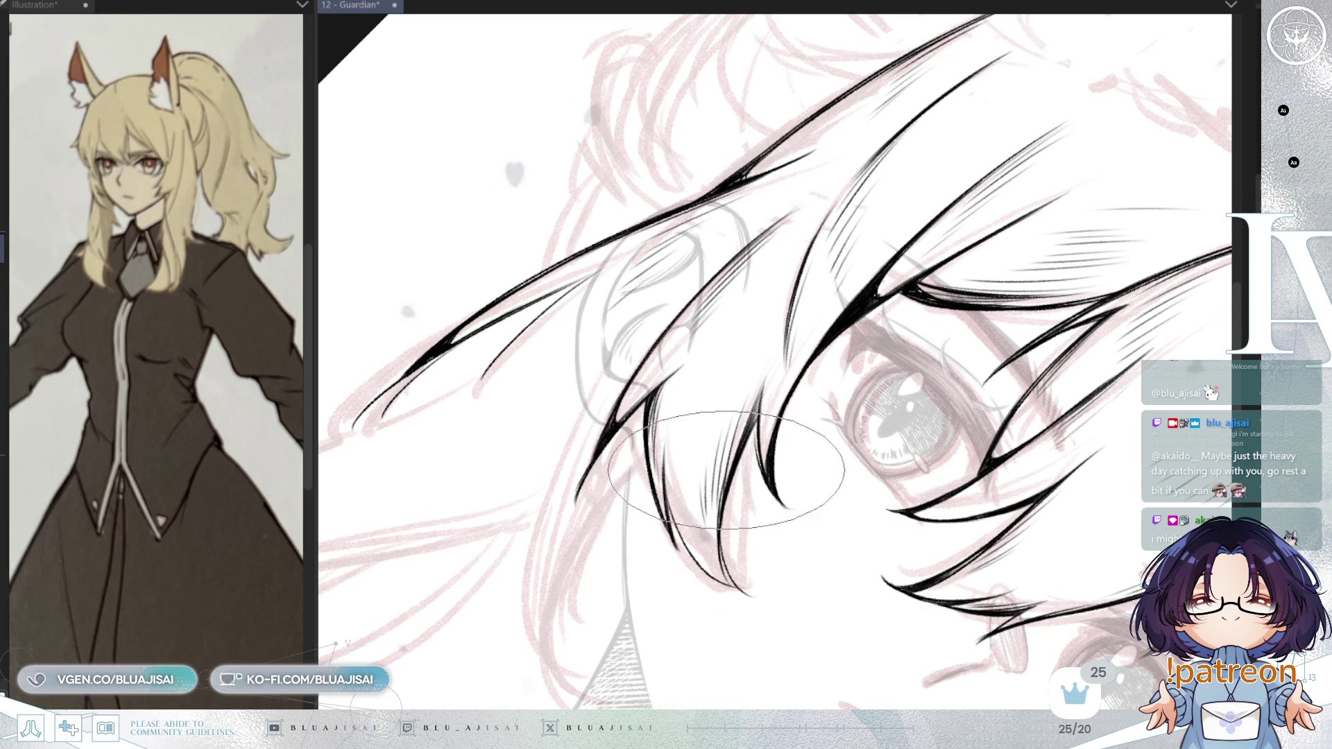
key("^")
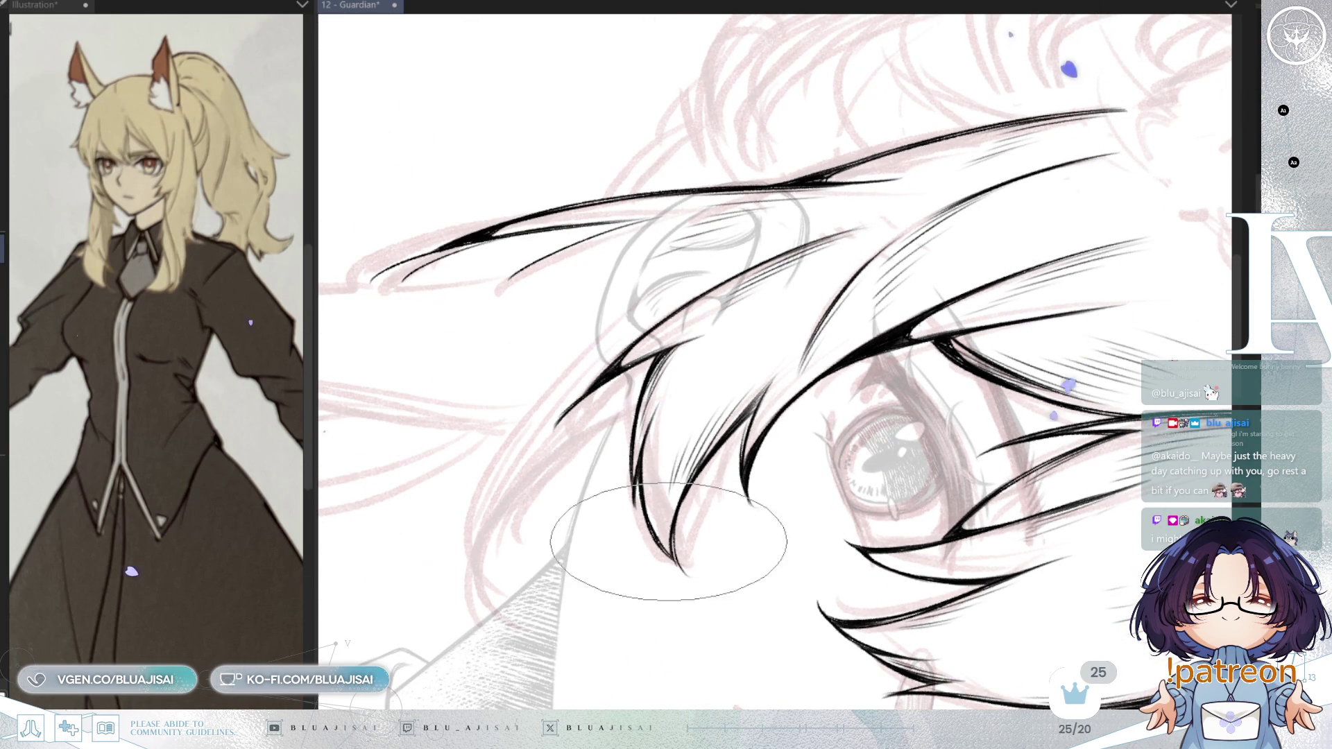
key("minus")
key("minus")
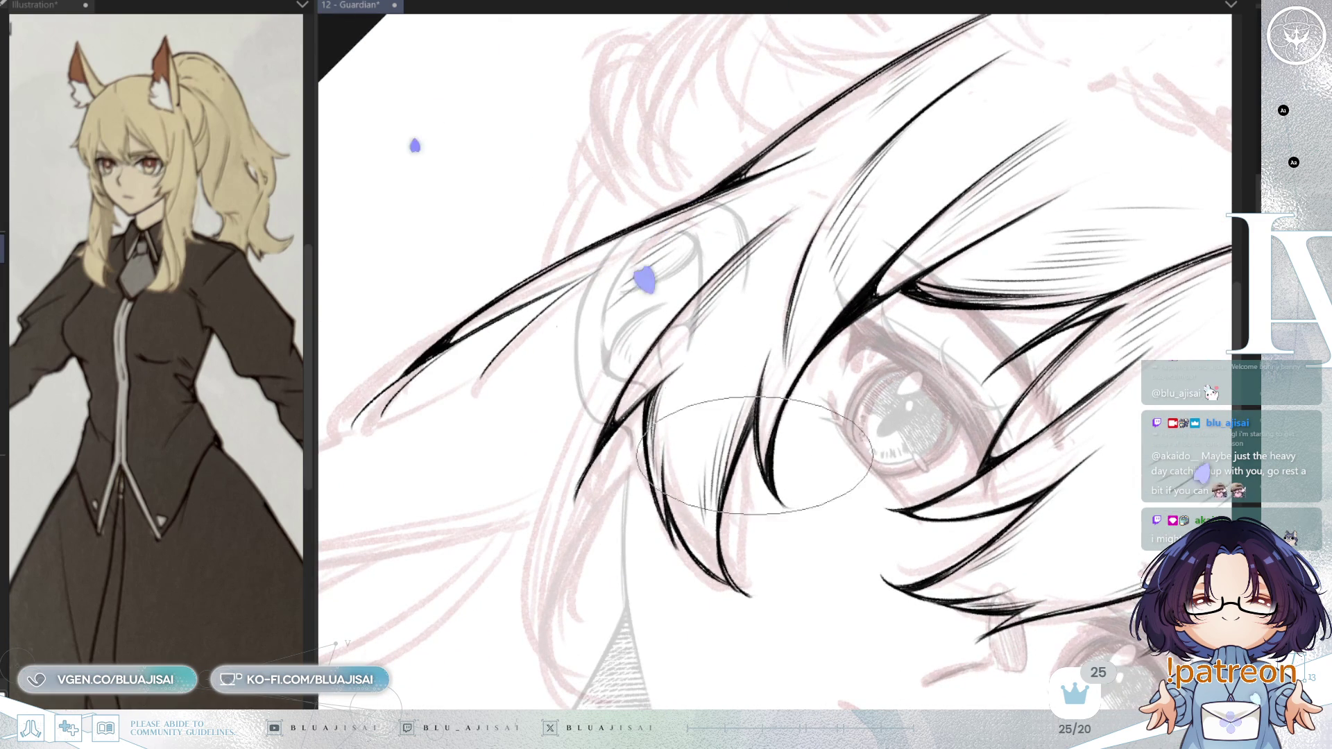
mouse_move(798, 444)
left_mouse_down()
mouse_move(1006, 243)
mouse_move(1083, 189)
mouse_move(708, 368)
left_mouse_up()
scroll(846, 327, "down", 3)
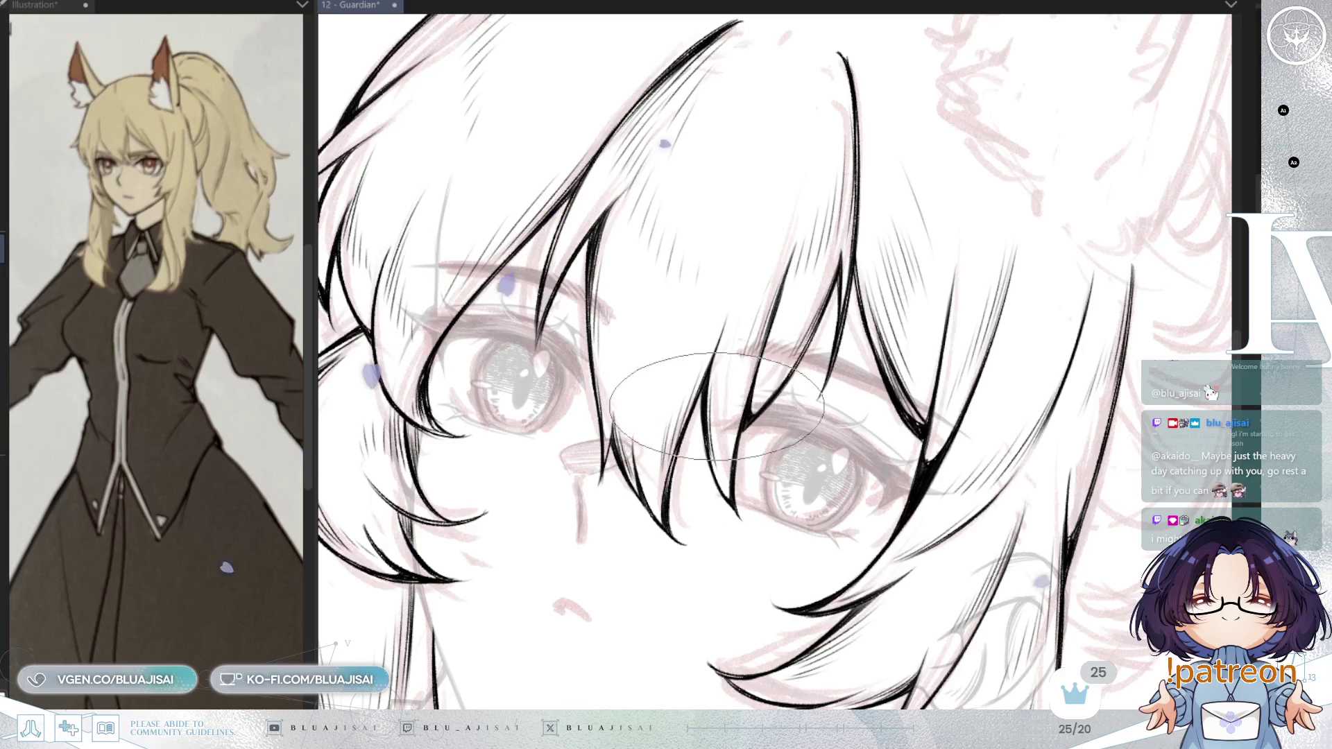
- Trace the hair contour around the top of the head and both sides of the face
left_click_drag(897, 300, 1006, 243)
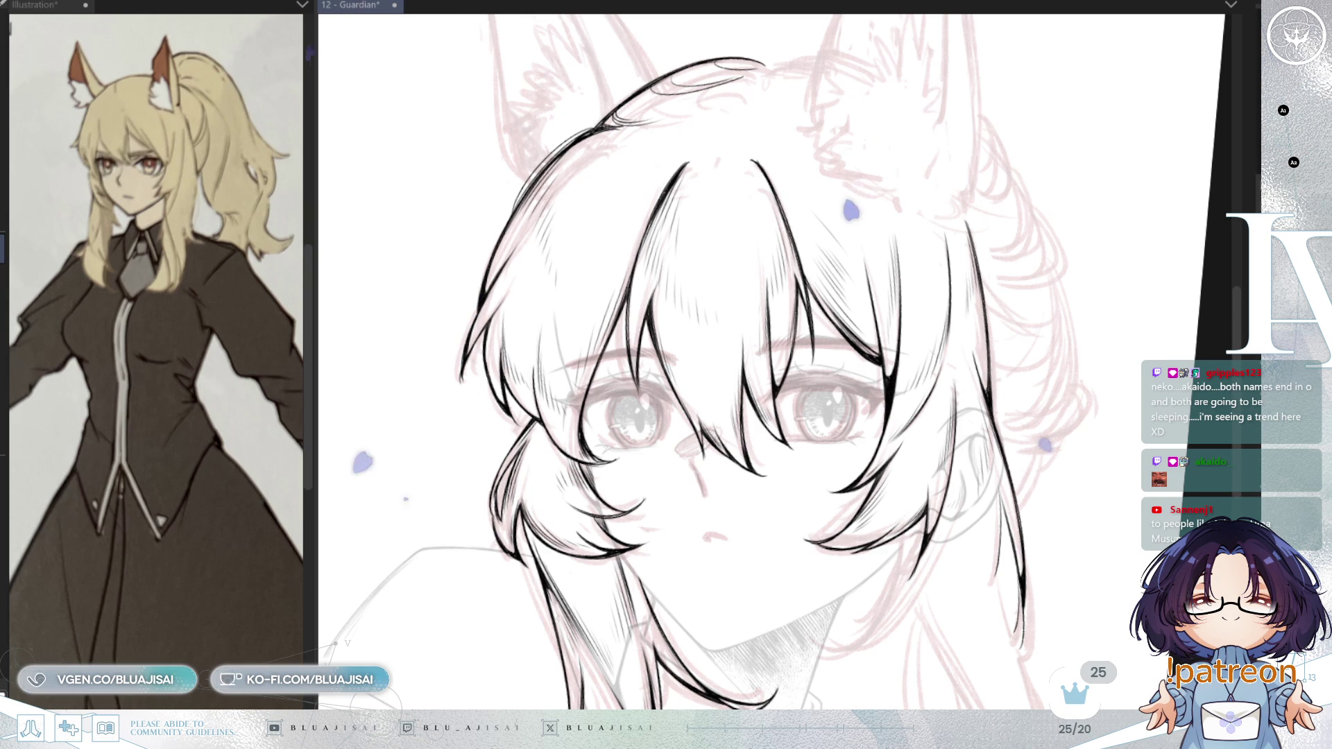
scroll(937, 104, "down", 2)
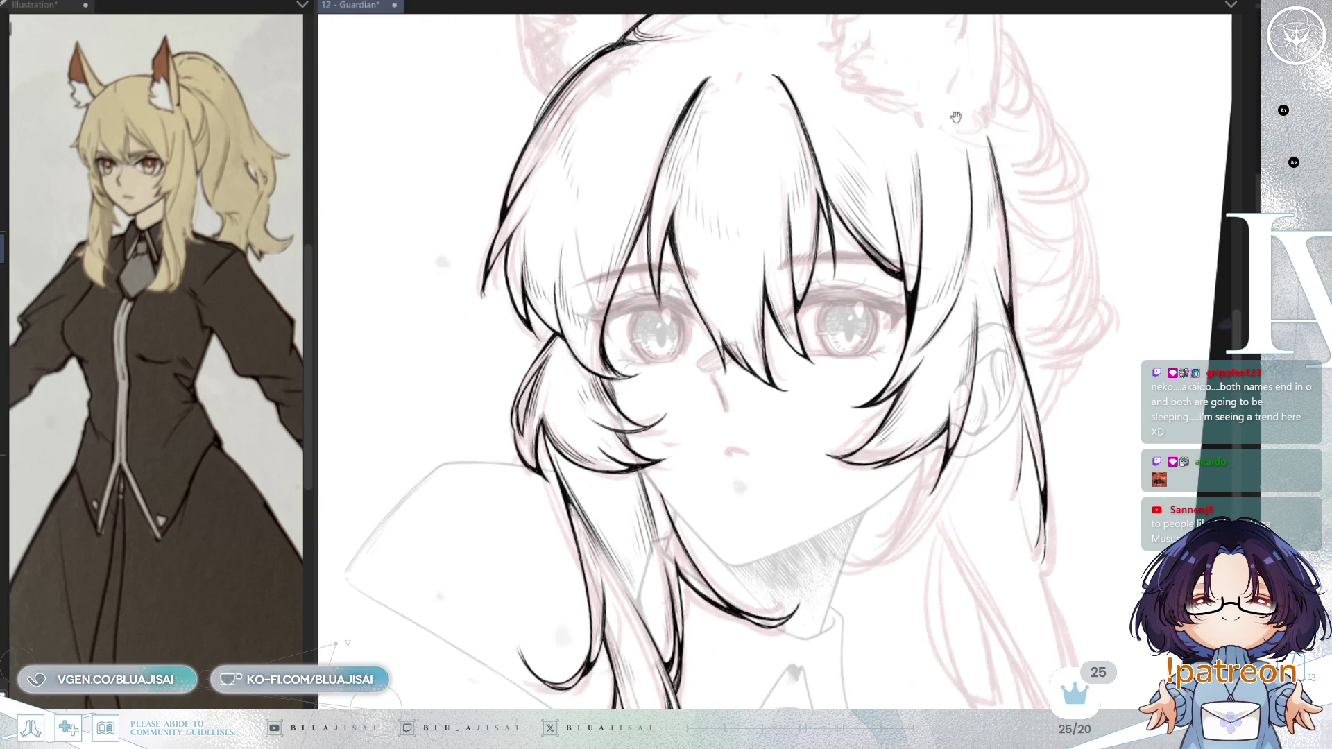
- Zoom in on the face and draw a thin hair strand toward the neck
left_click_drag(1035, 196, 804, 293)
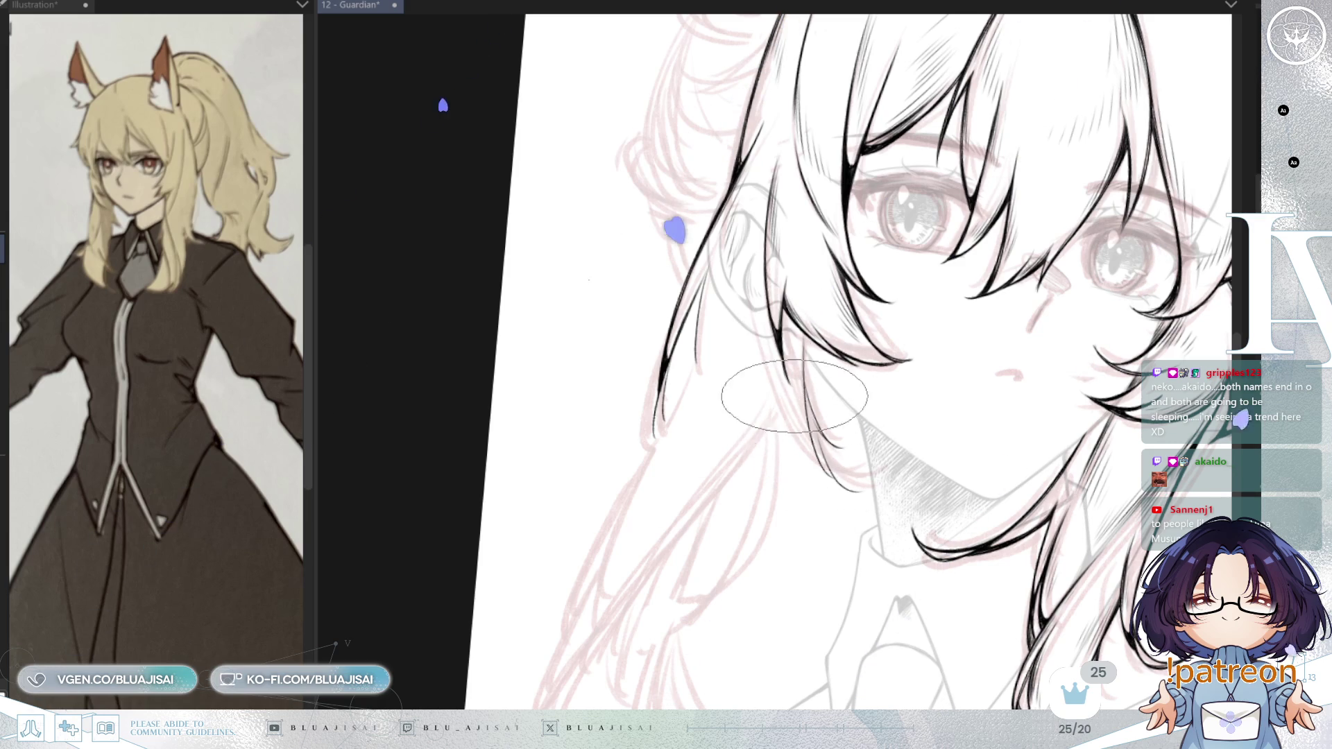
left_click_drag(755, 305, 810, 431)
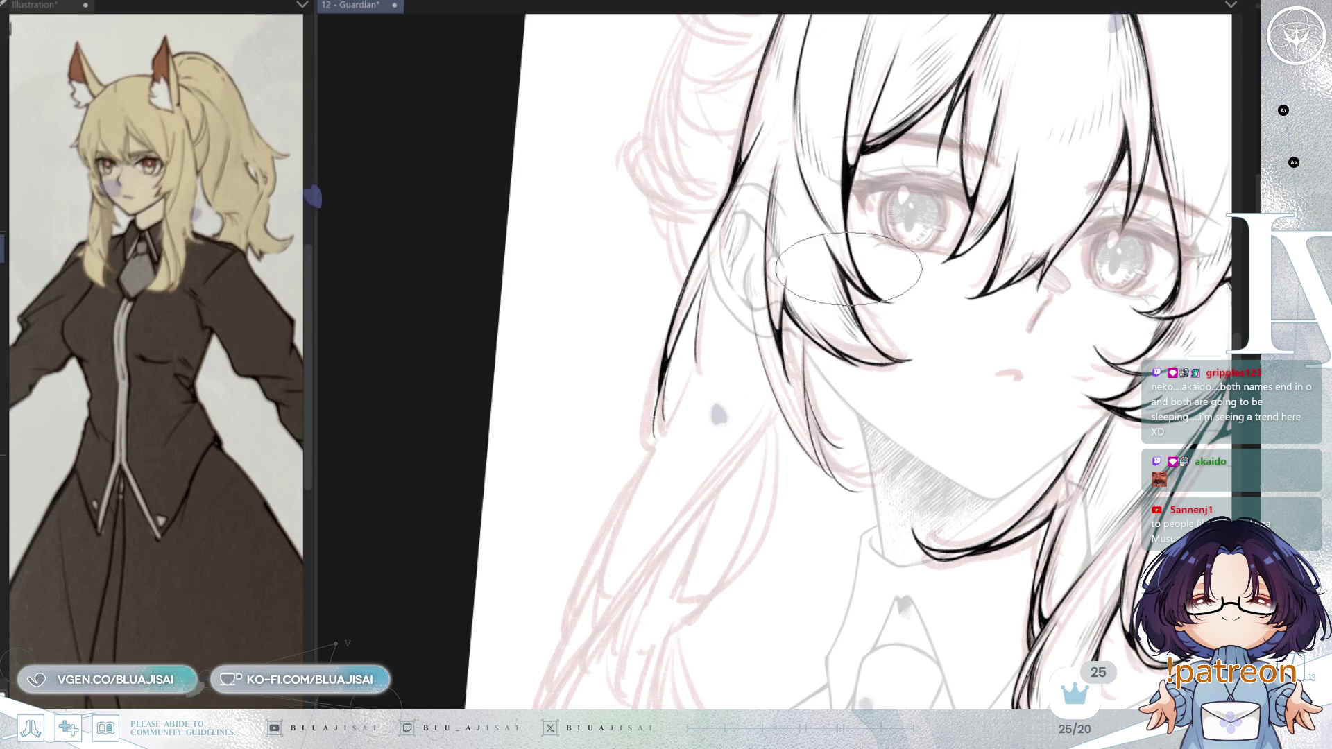
scroll(813, 435, "up", 2)
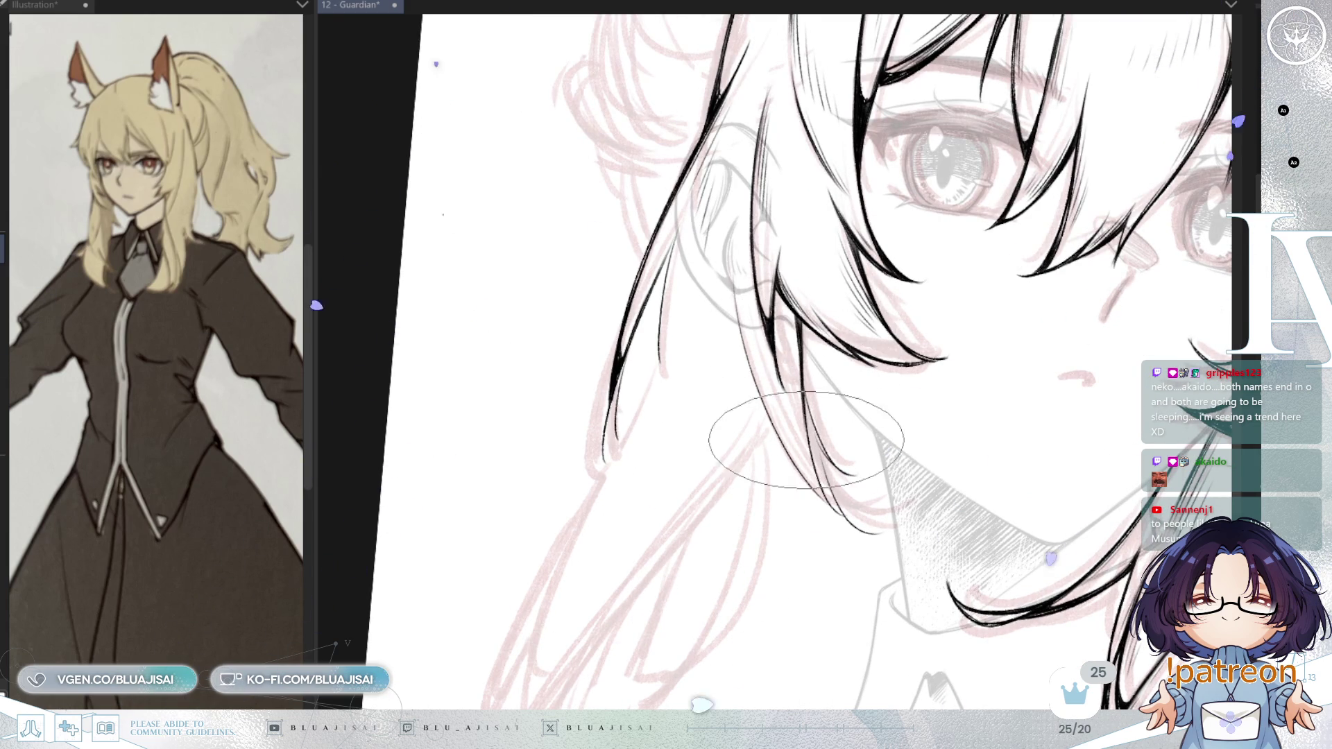
key("End")
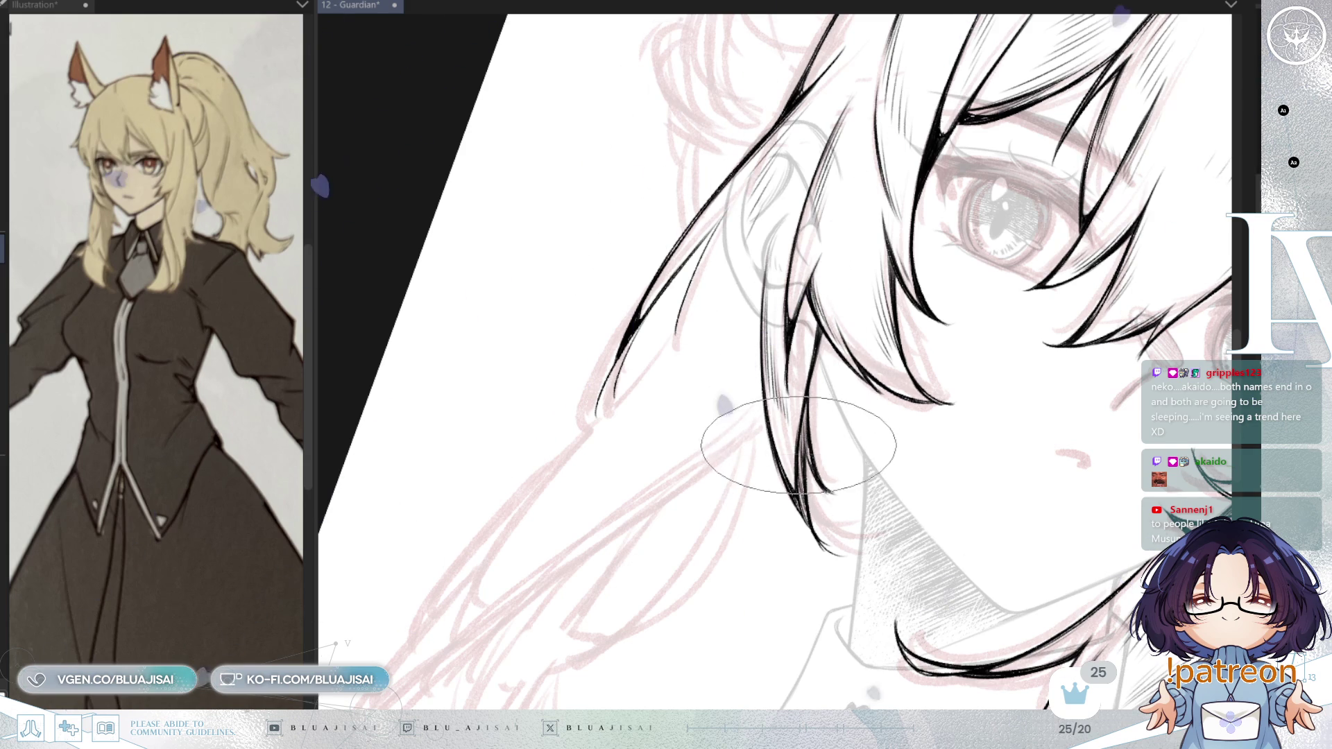
scroll(807, 414, "down", 1)
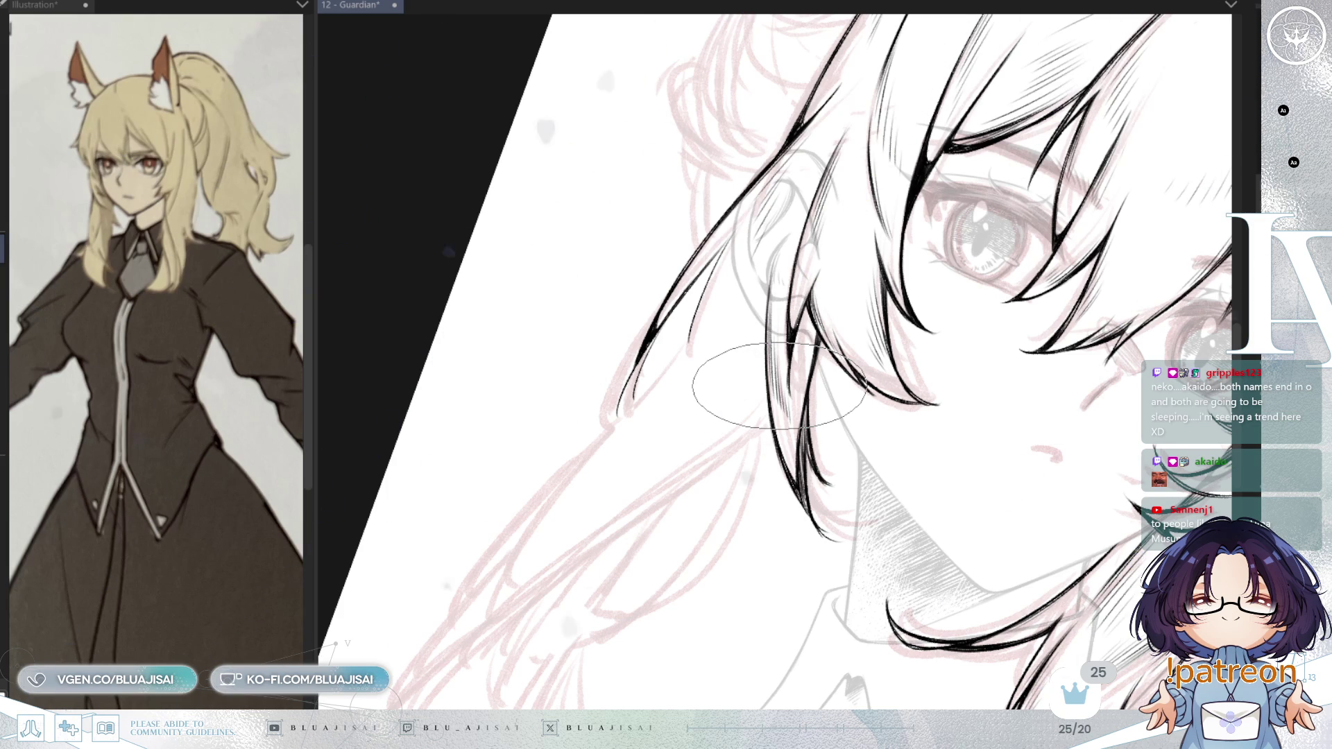
key("minus")
key("minus")
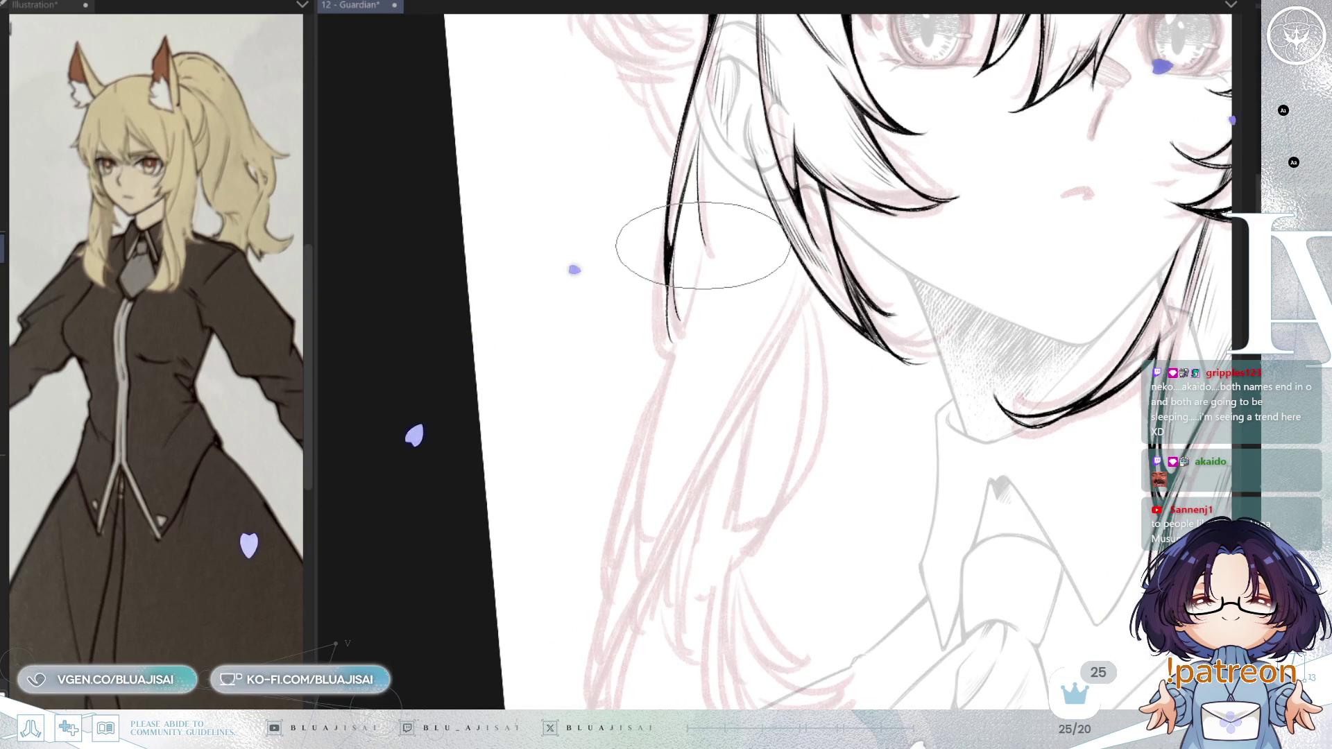
- Draw a smooth long hair line past the chin, redoing it twice, plus a second strand beside it
left_click_drag(662, 353, 609, 583)
key("ctrl+z")
left_click_drag(668, 344, 608, 579)
key("ctrl+z")
left_click_drag(663, 351, 601, 596)
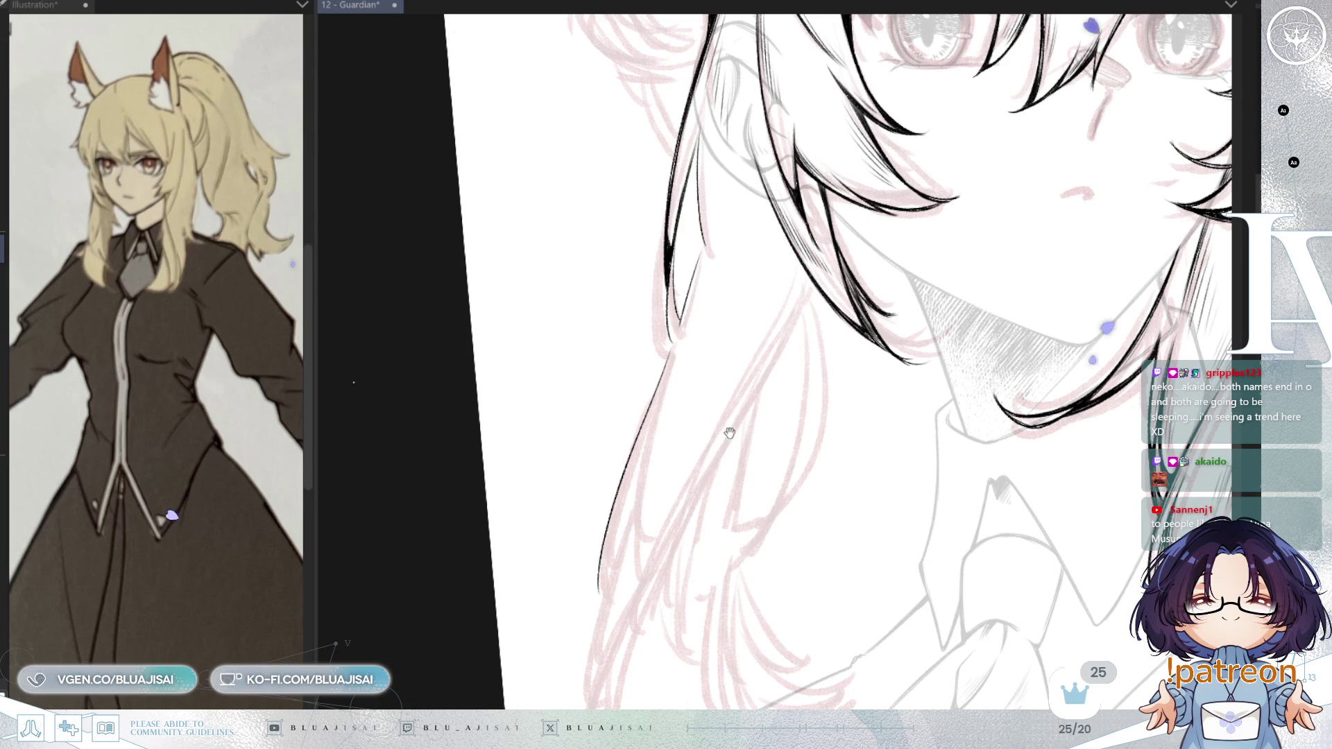
scroll(736, 407, "down", 2)
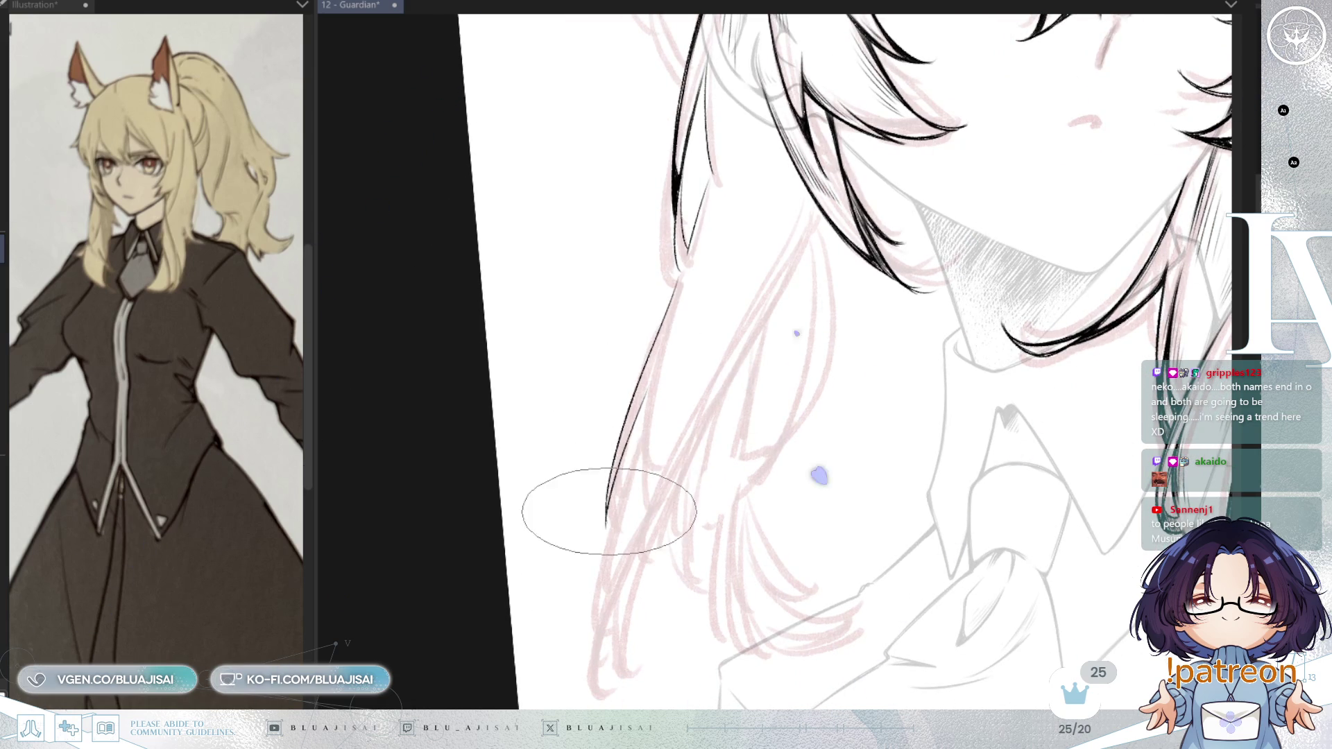
left_click_drag(647, 390, 595, 639)
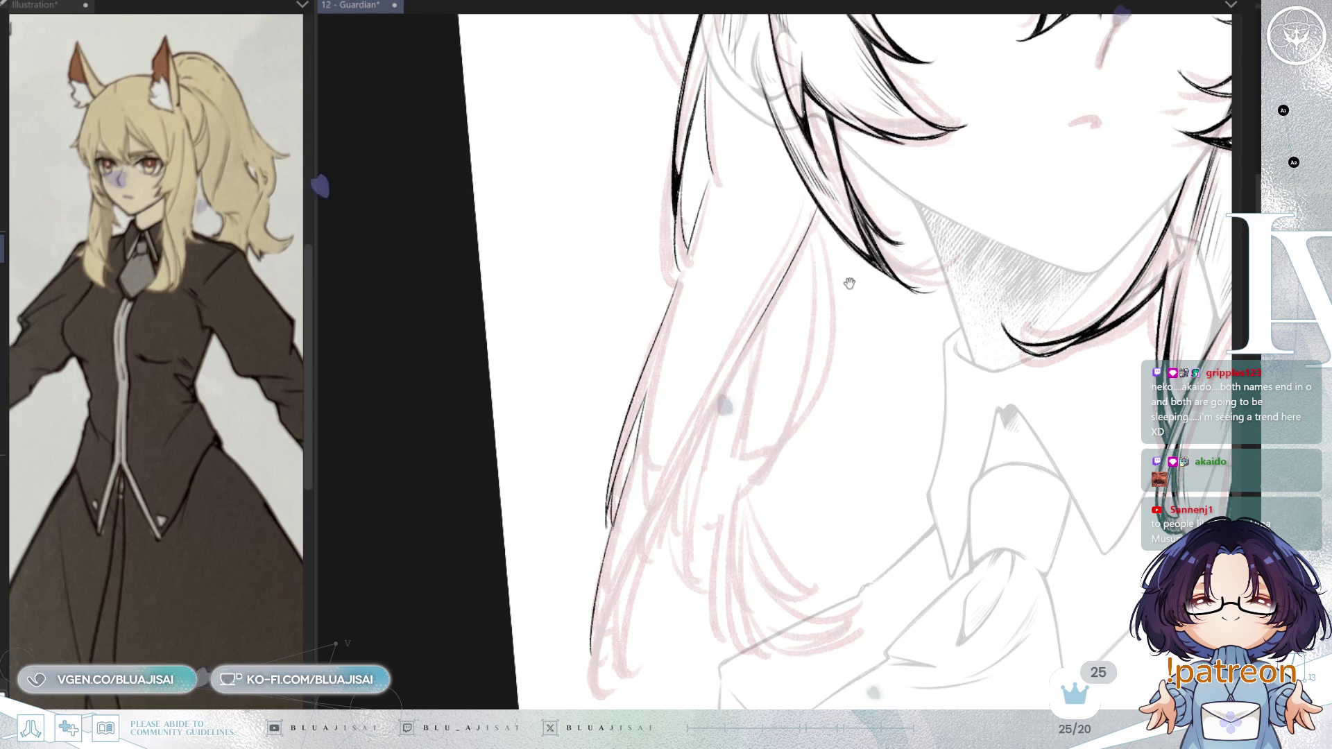
scroll(687, 444, "down", 1)
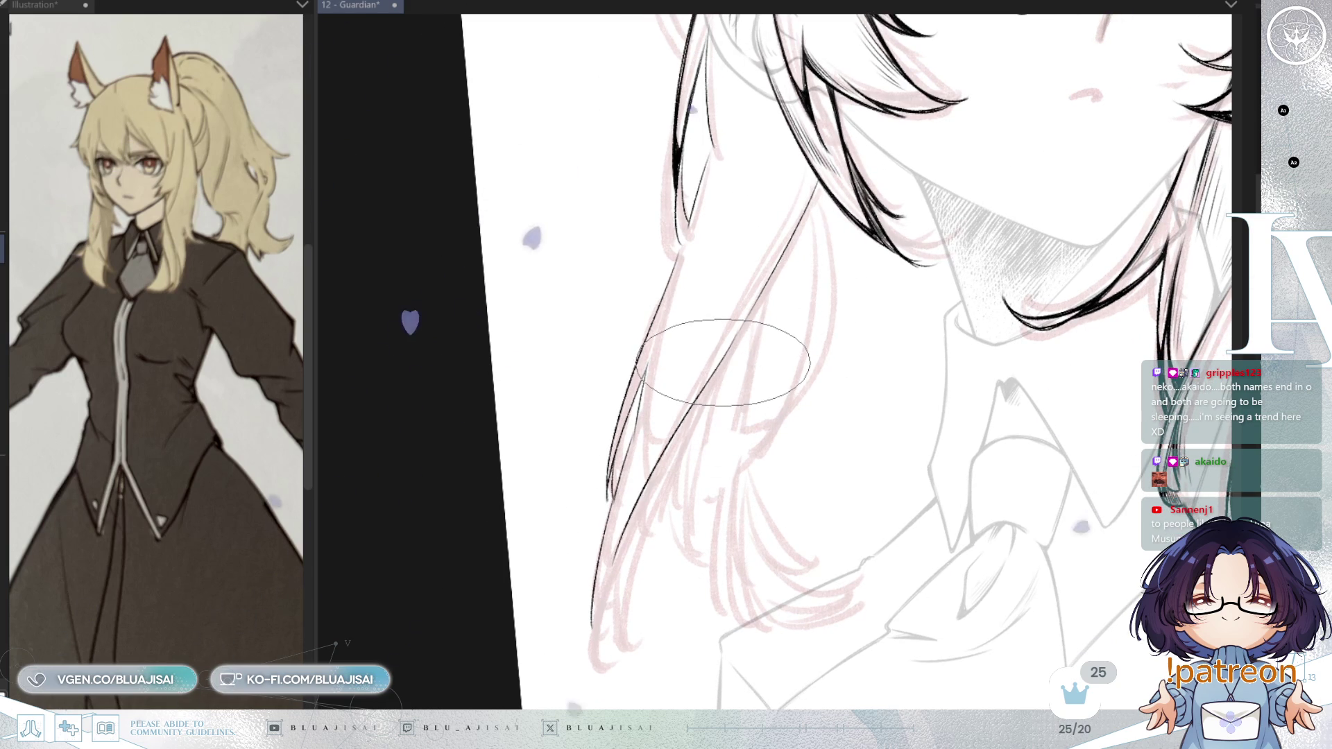
- Extend the long strand downward and add parallel and lower hair strands down to their tips
left_click_drag(608, 576, 599, 667)
left_click_drag(595, 565, 605, 667)
left_click_drag(675, 444, 660, 486)
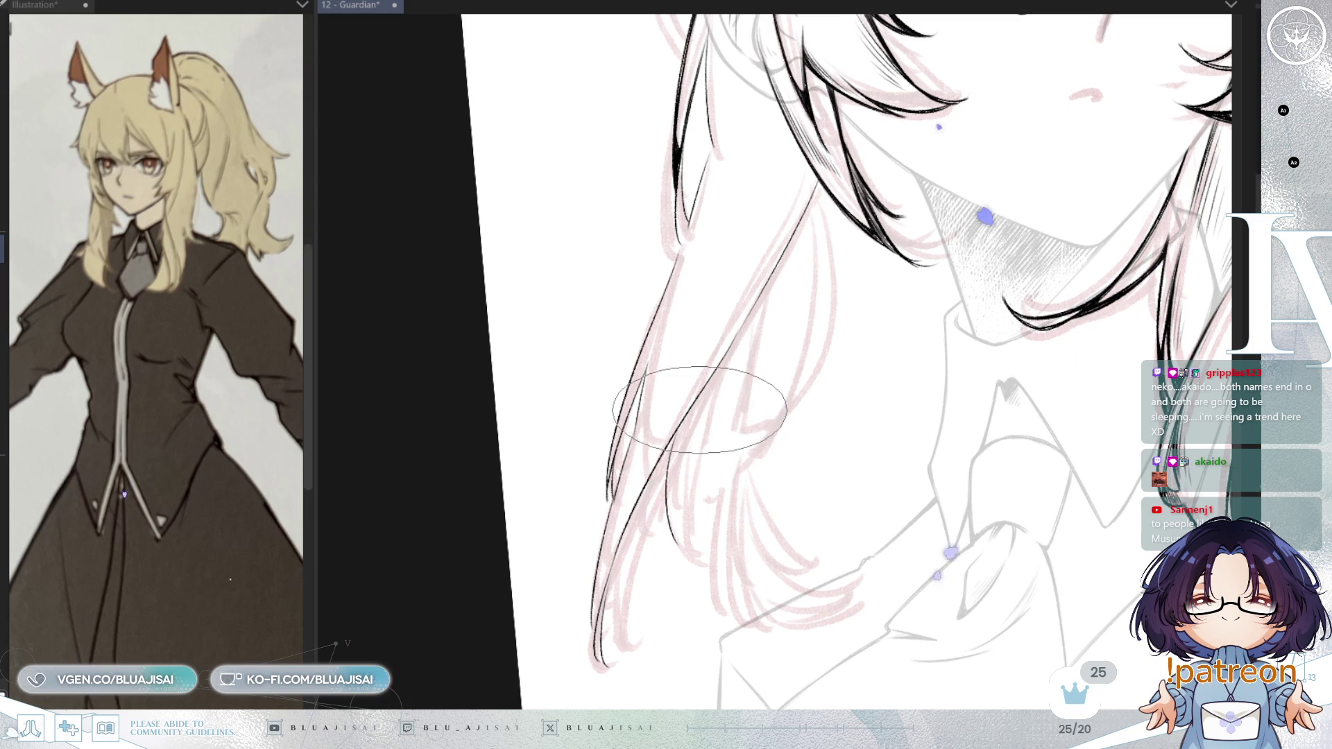
left_click_drag(687, 416, 681, 533)
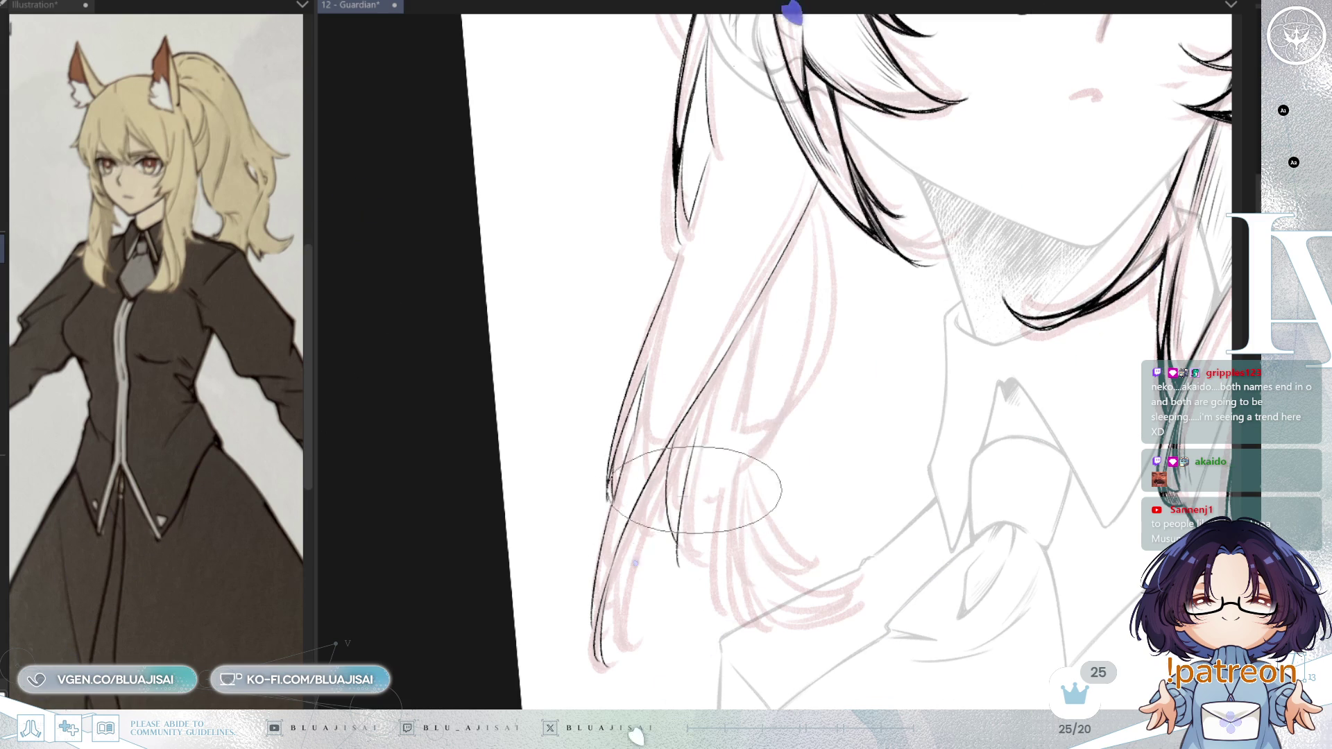
key("ctrl+z")
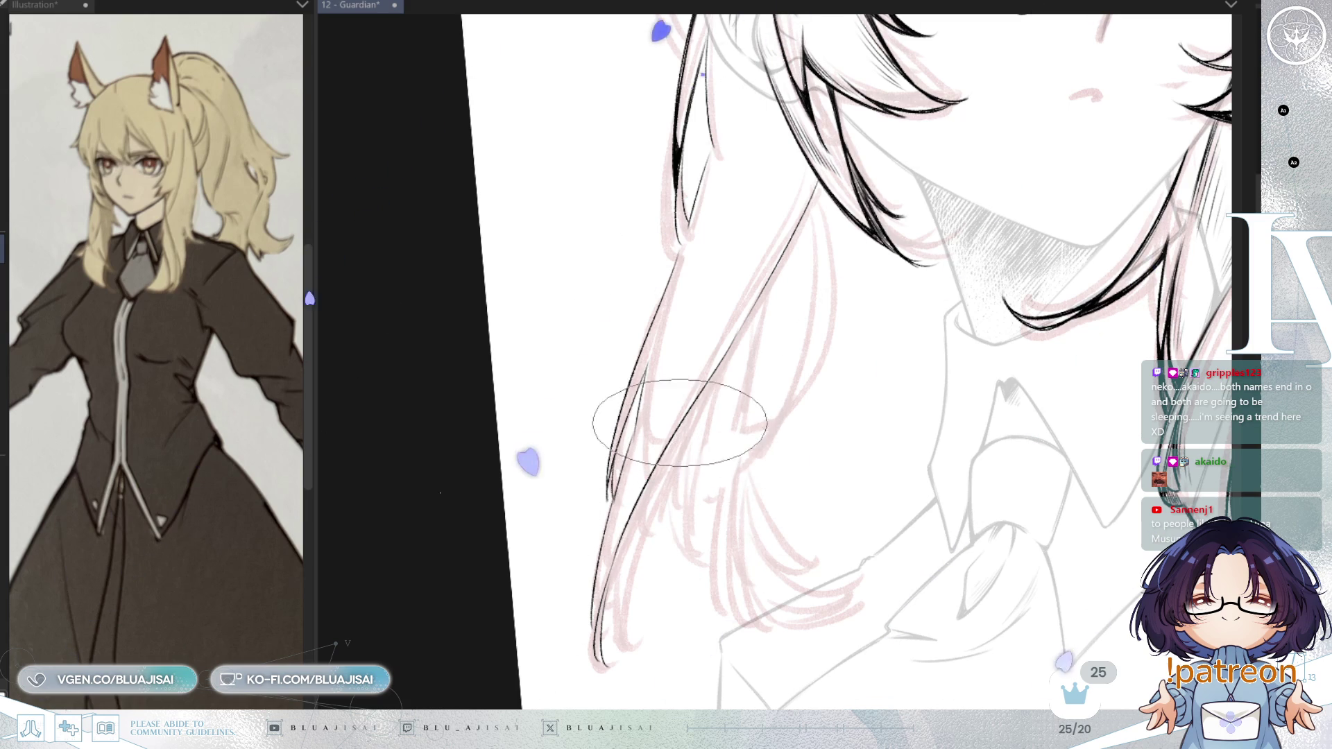
left_click_drag(680, 507, 699, 566)
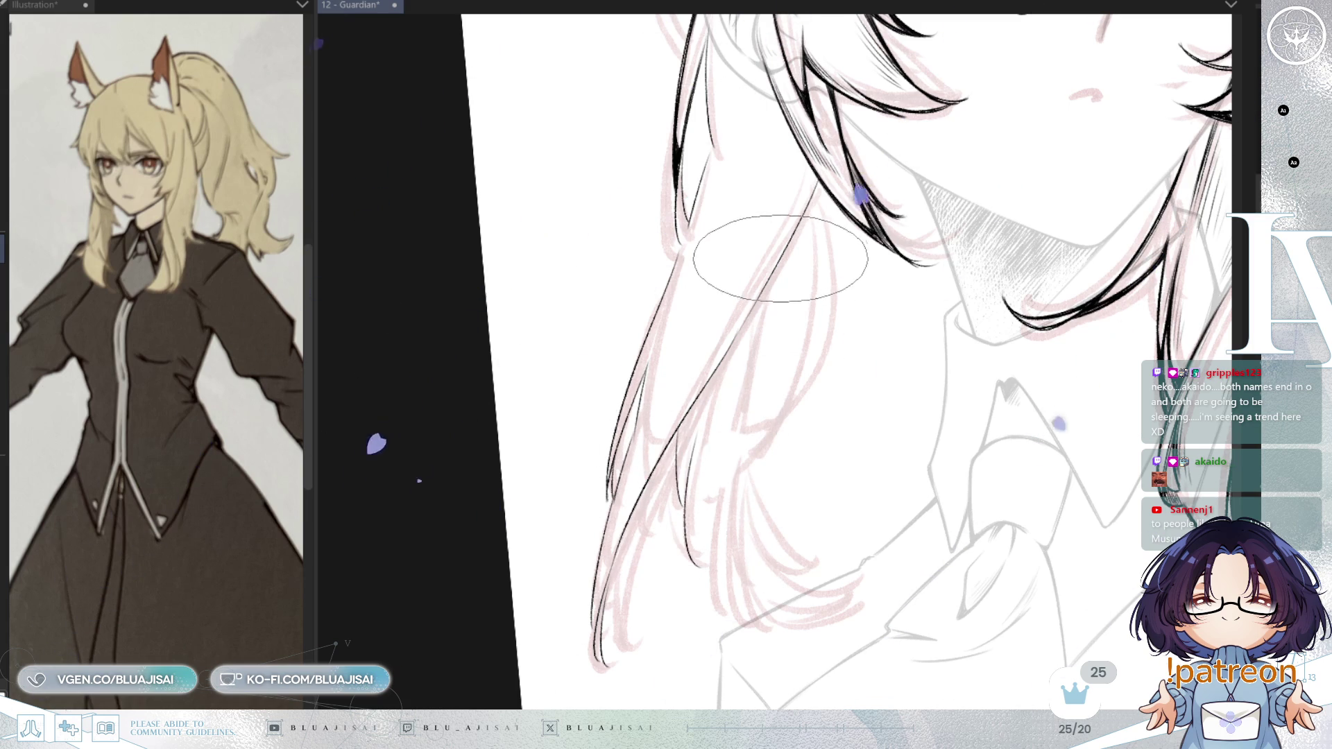
- With the view mirrored, ink thin strands along the falling hair, then one ending near the collar
key("h")
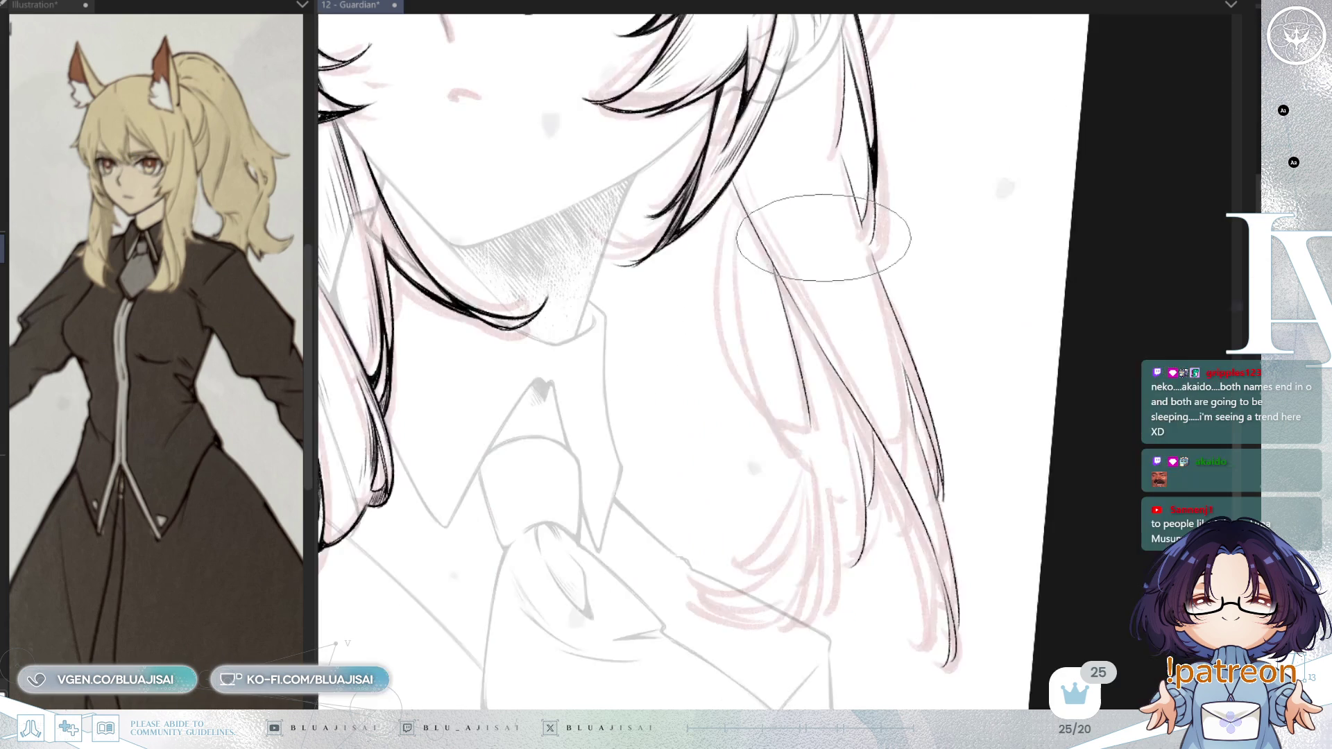
left_click_drag(763, 201, 749, 364)
left_click_drag(771, 201, 767, 364)
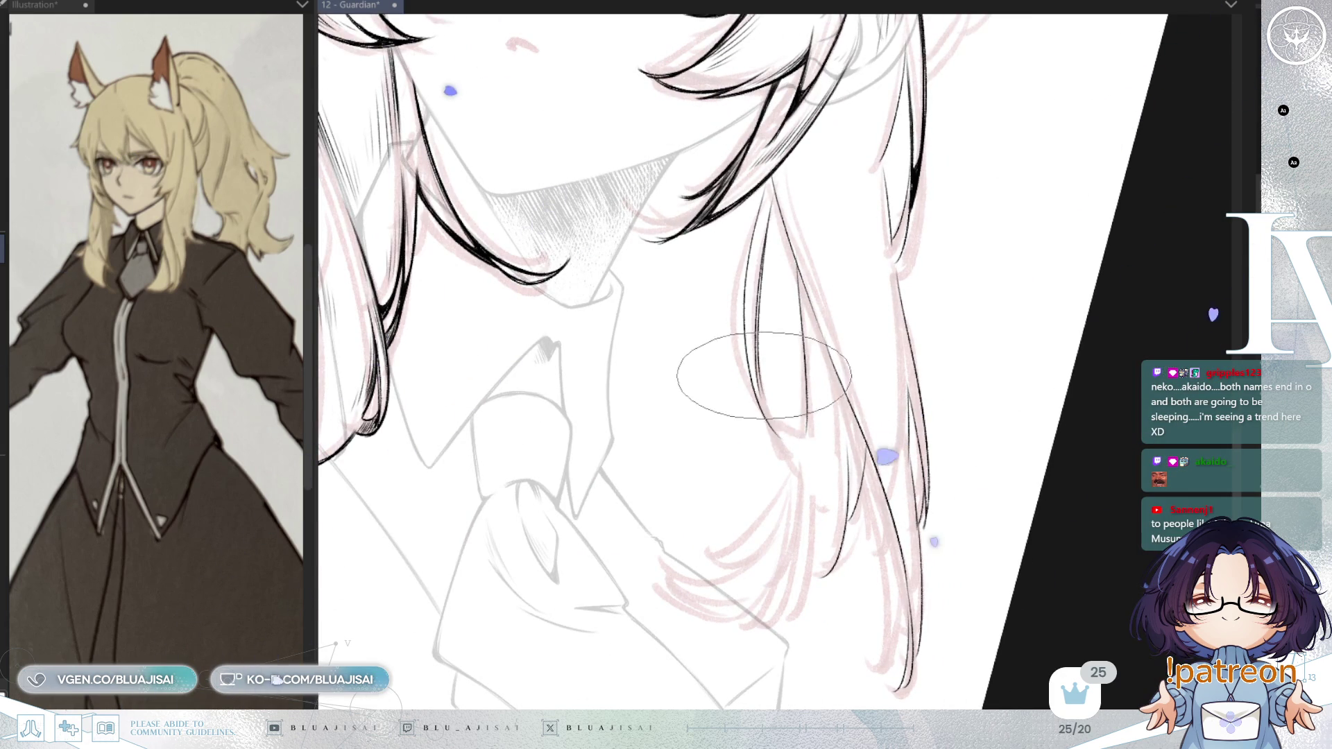
key("h")
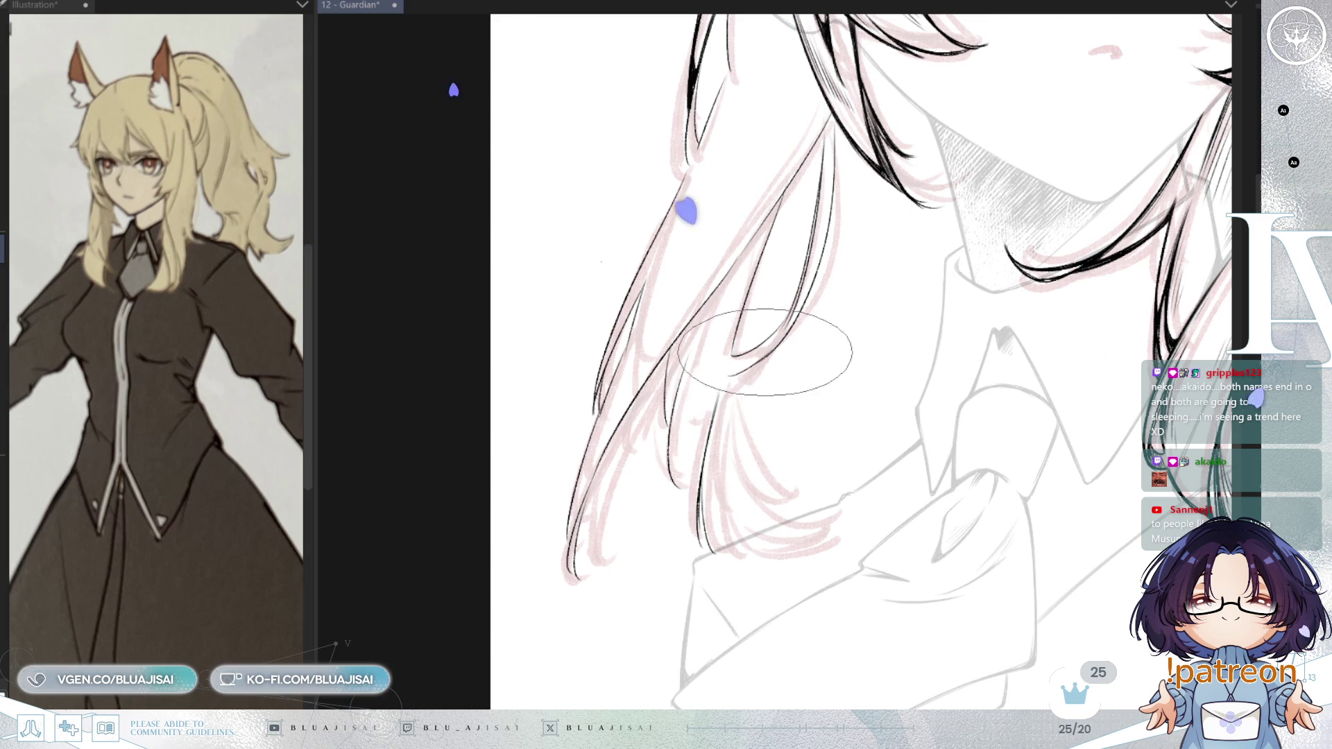
key("End")
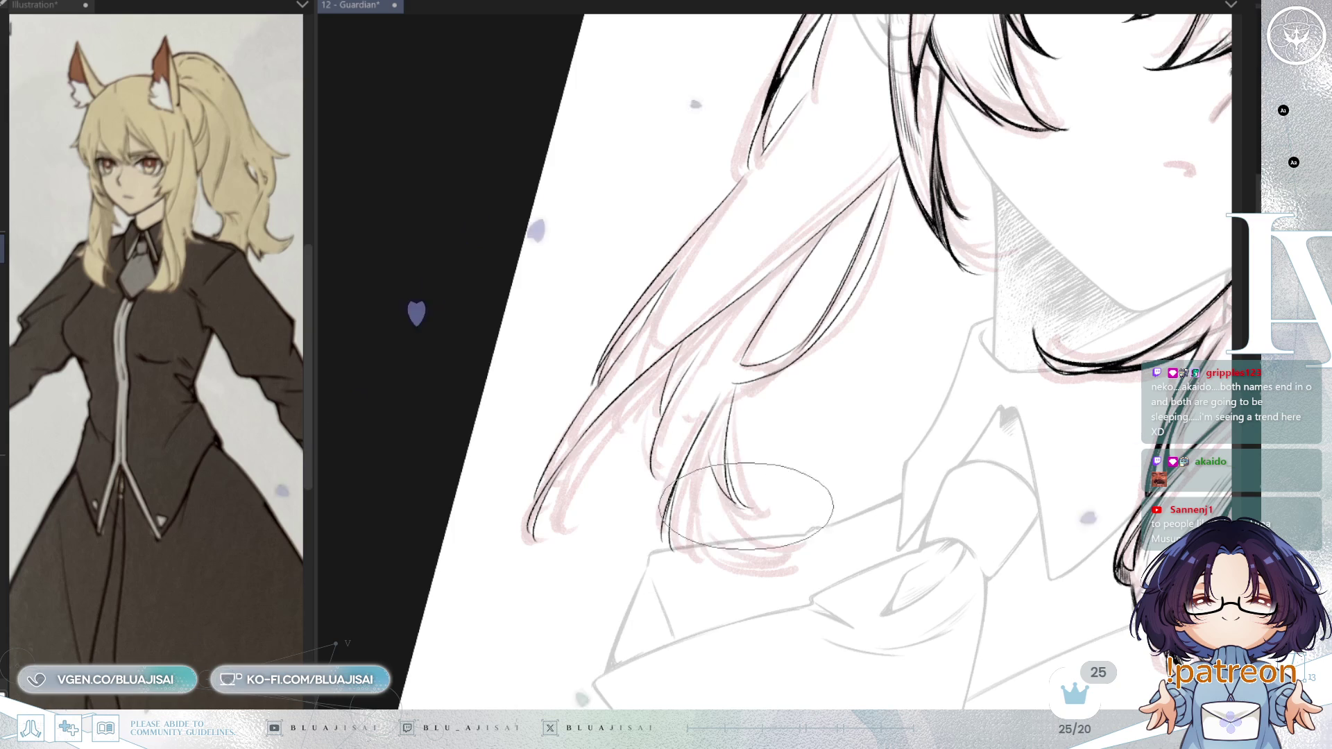
left_click_drag(709, 466, 740, 552)
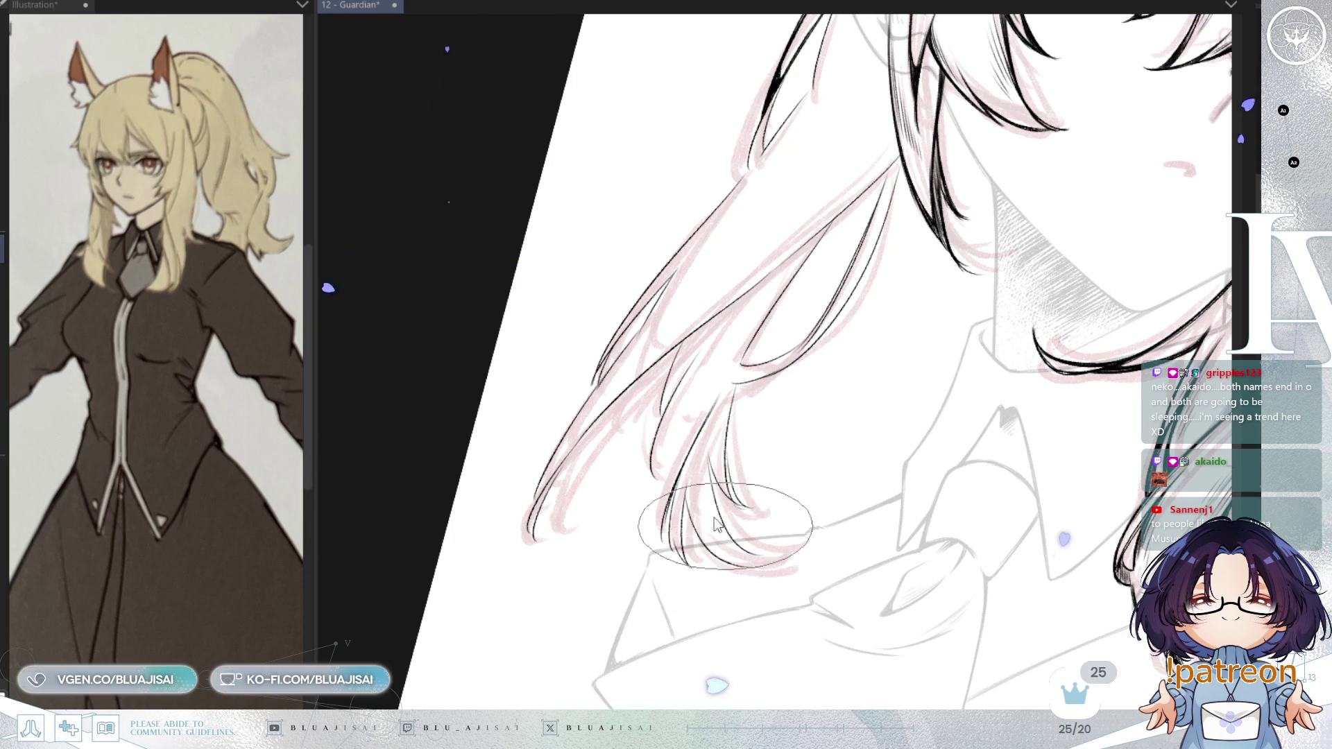
scroll(932, 346, "down", 3)
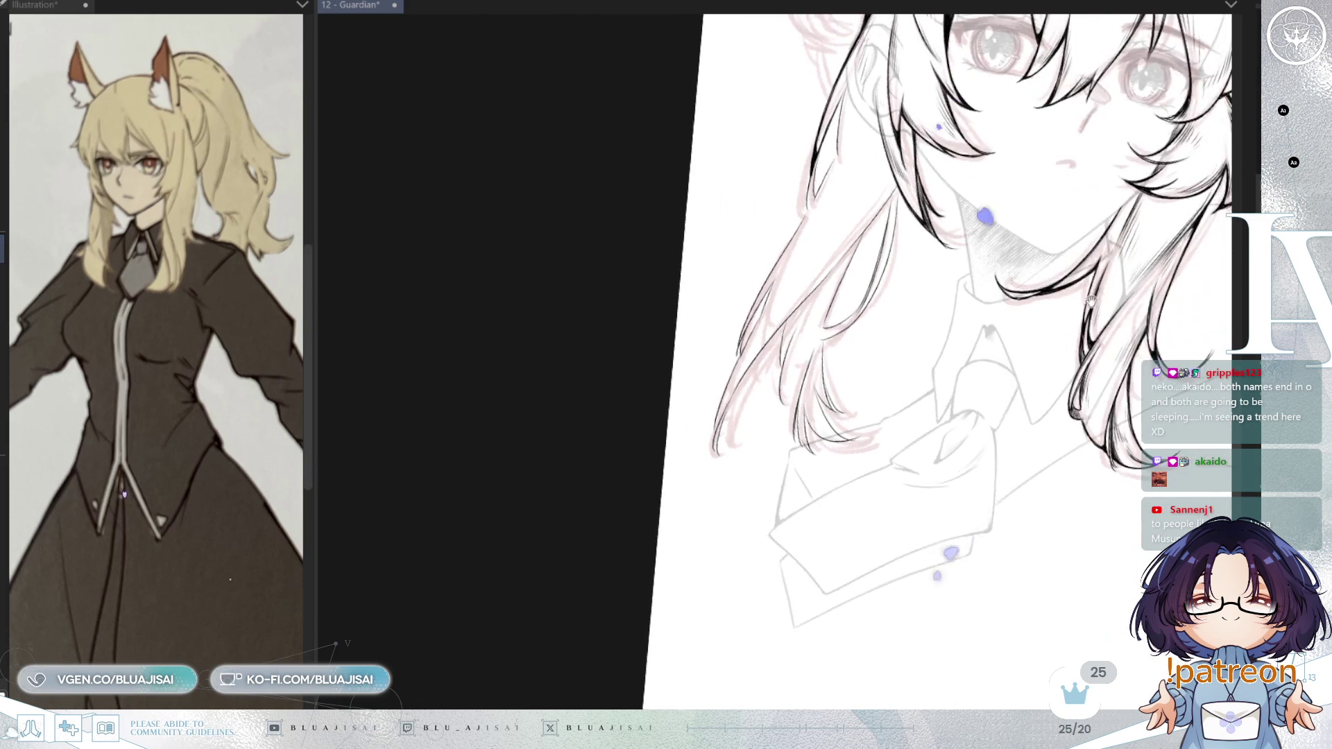
- Ink a thin hair strand falling beside the neck, then reframe the view on the collar and hair
scroll(1119, 236, "up", 3)
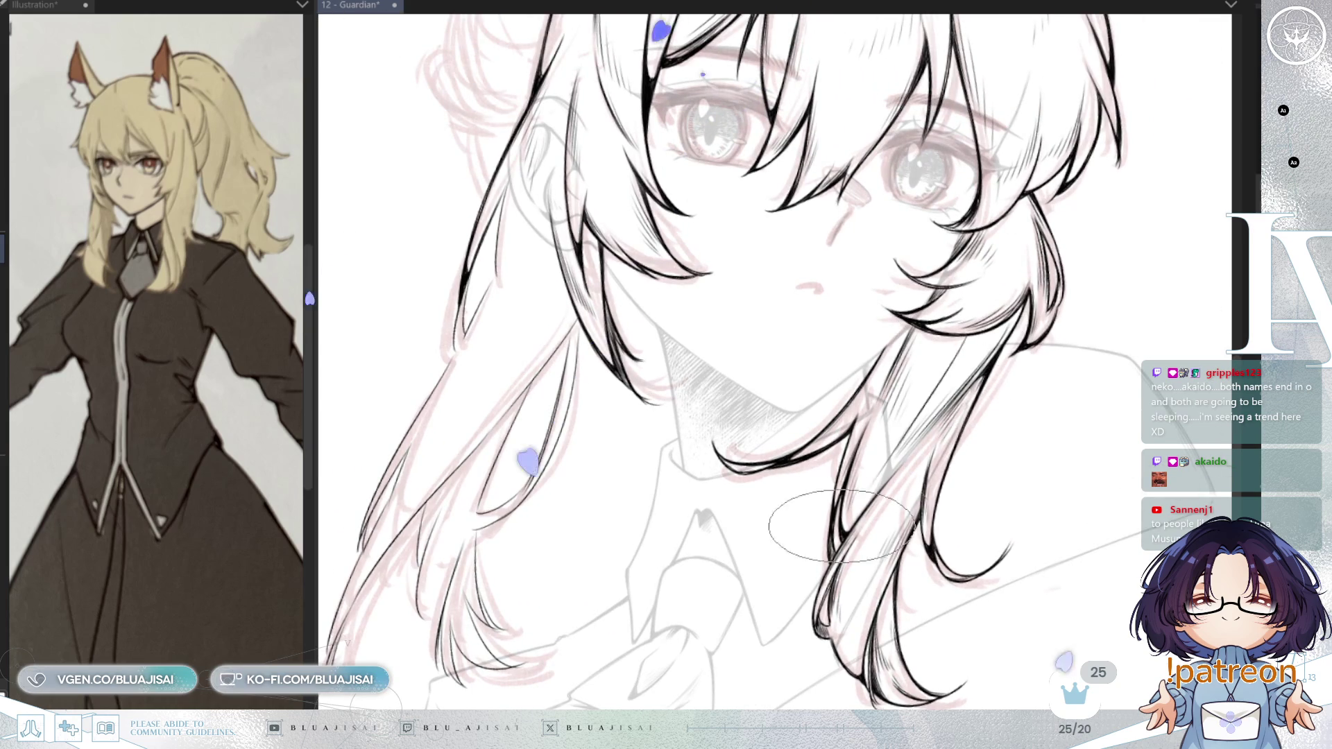
mouse_move(963, 341)
left_mouse_down()
mouse_move(892, 463)
mouse_move(930, 361)
mouse_move(943, 389)
mouse_move(902, 410)
mouse_move(850, 526)
left_mouse_up()
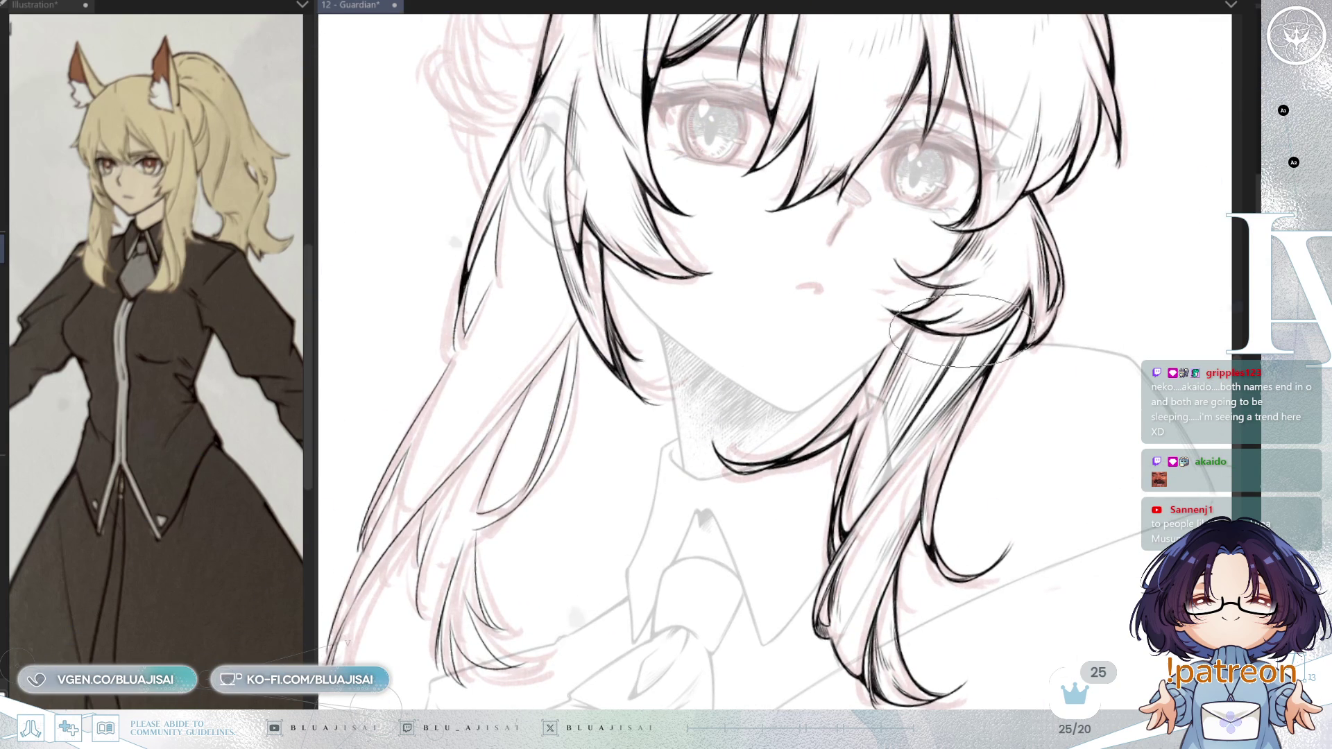
scroll(1098, 252, "down", 3)
scroll(1098, 252, "up", 5)
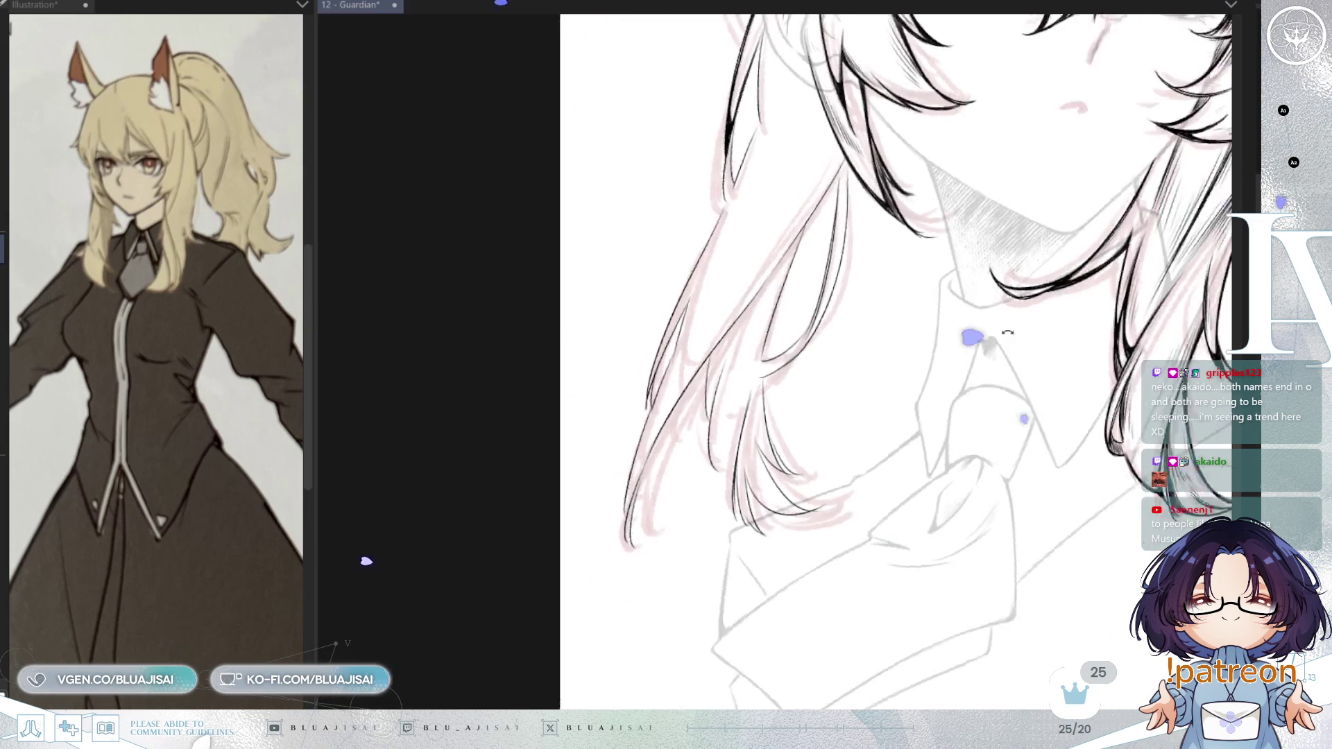
left_click_drag(363, 556, 784, 571)
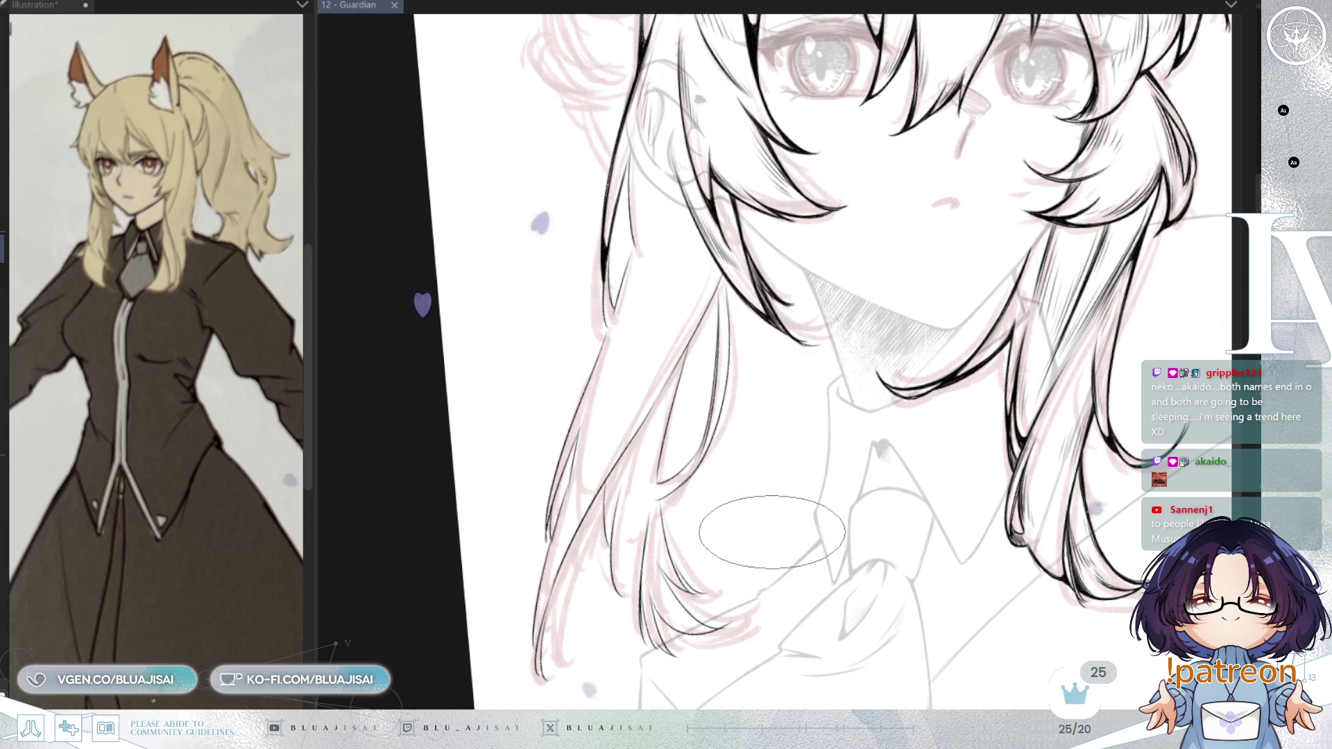
scroll(620, 282, "up", 2)
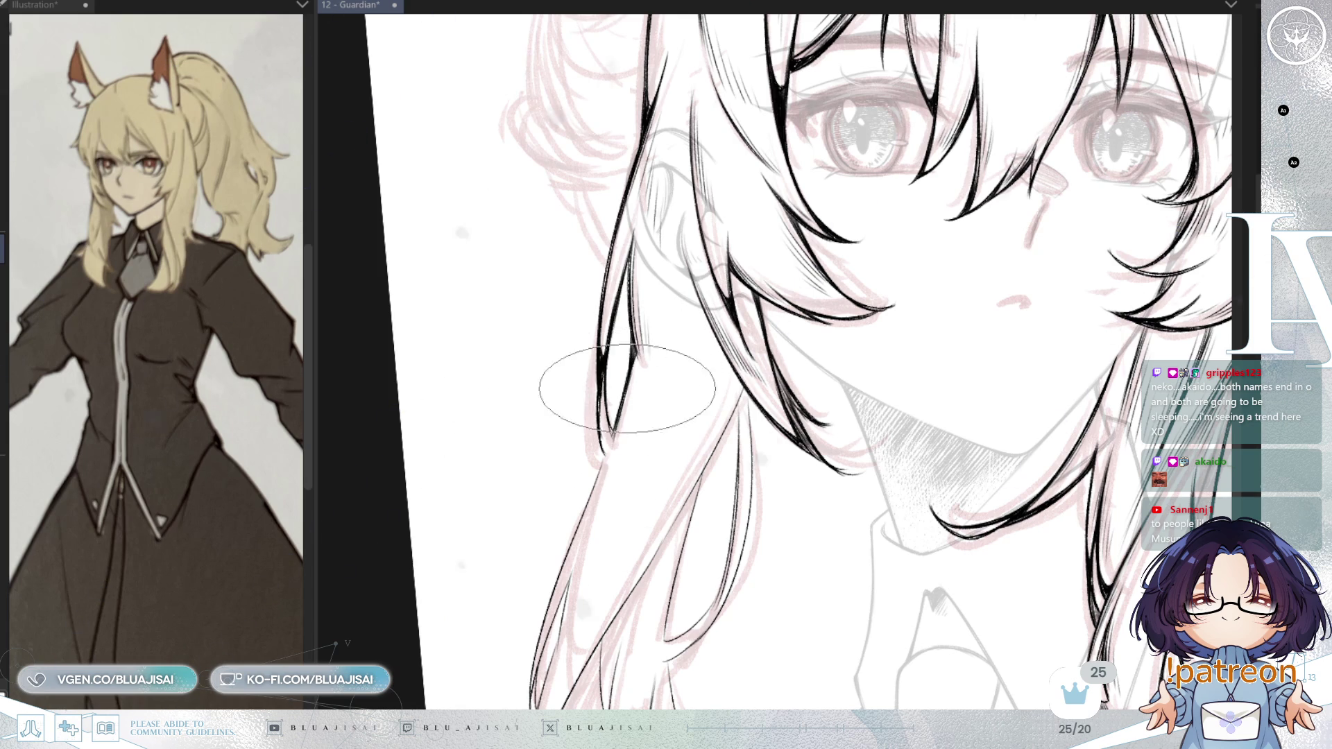
scroll(753, 316, "down", 2)
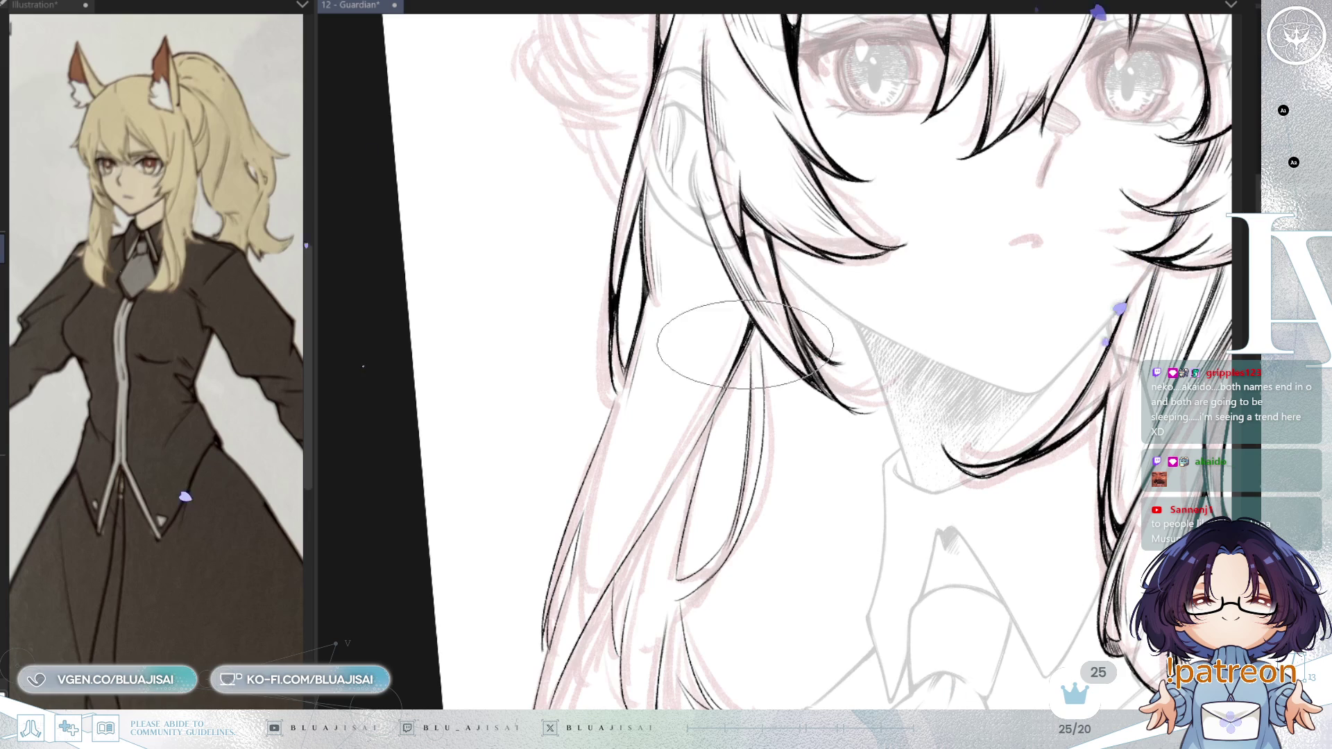
left_click_drag(740, 350, 820, 269)
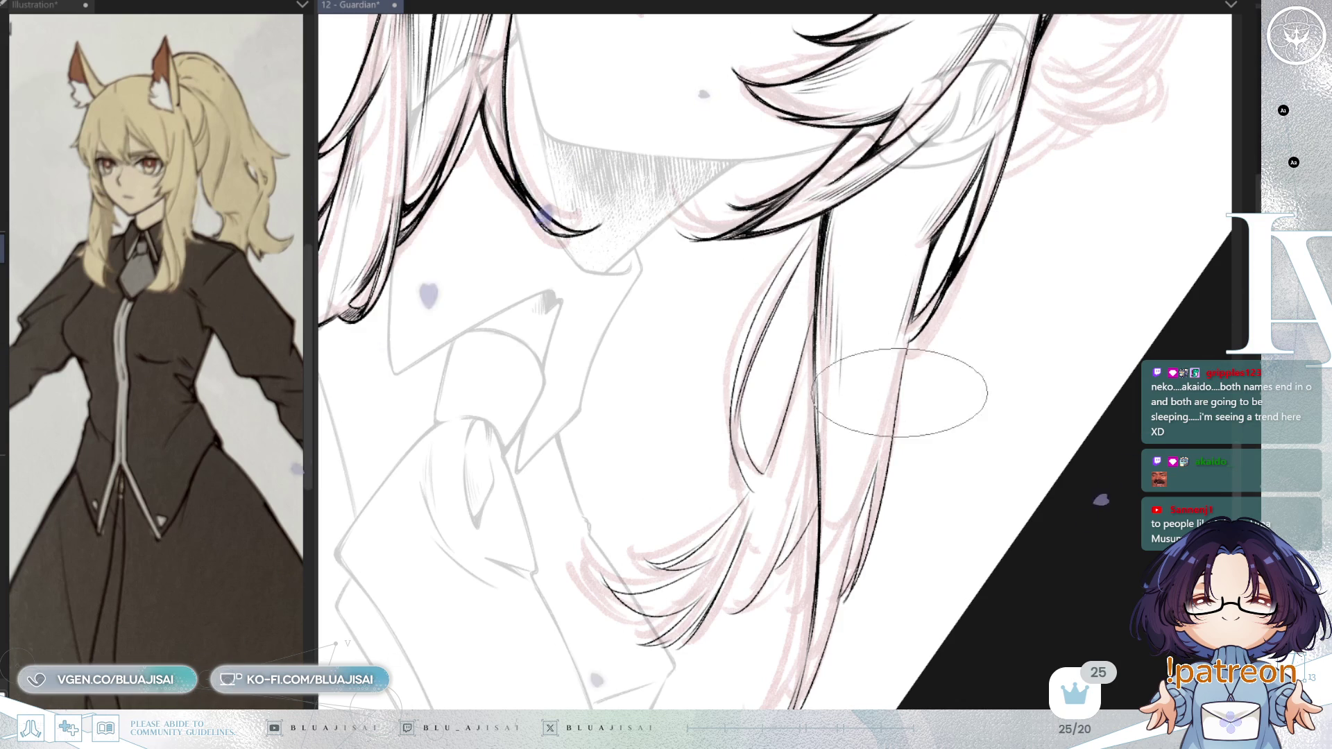
key("h")
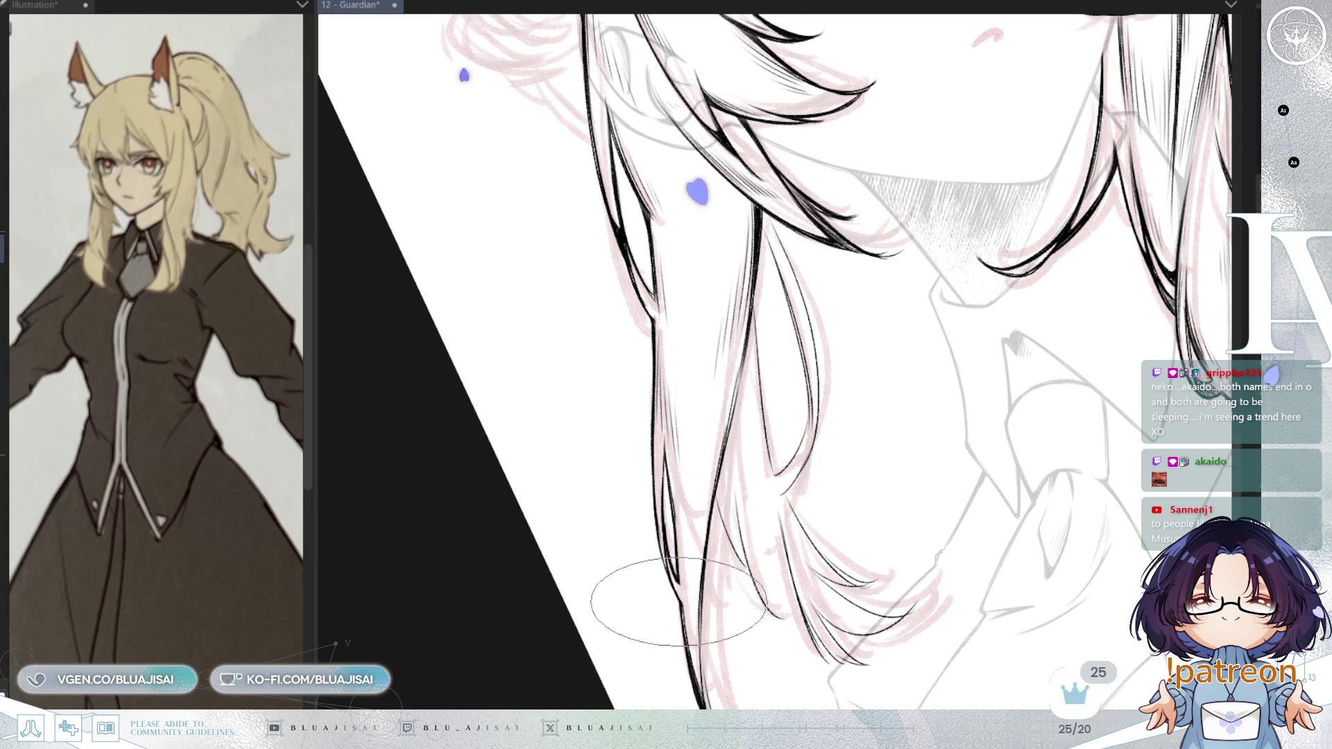
- Turn the view upright over the lower hair strands near the collar and zoom in
left_click_drag(676, 500, 659, 479)
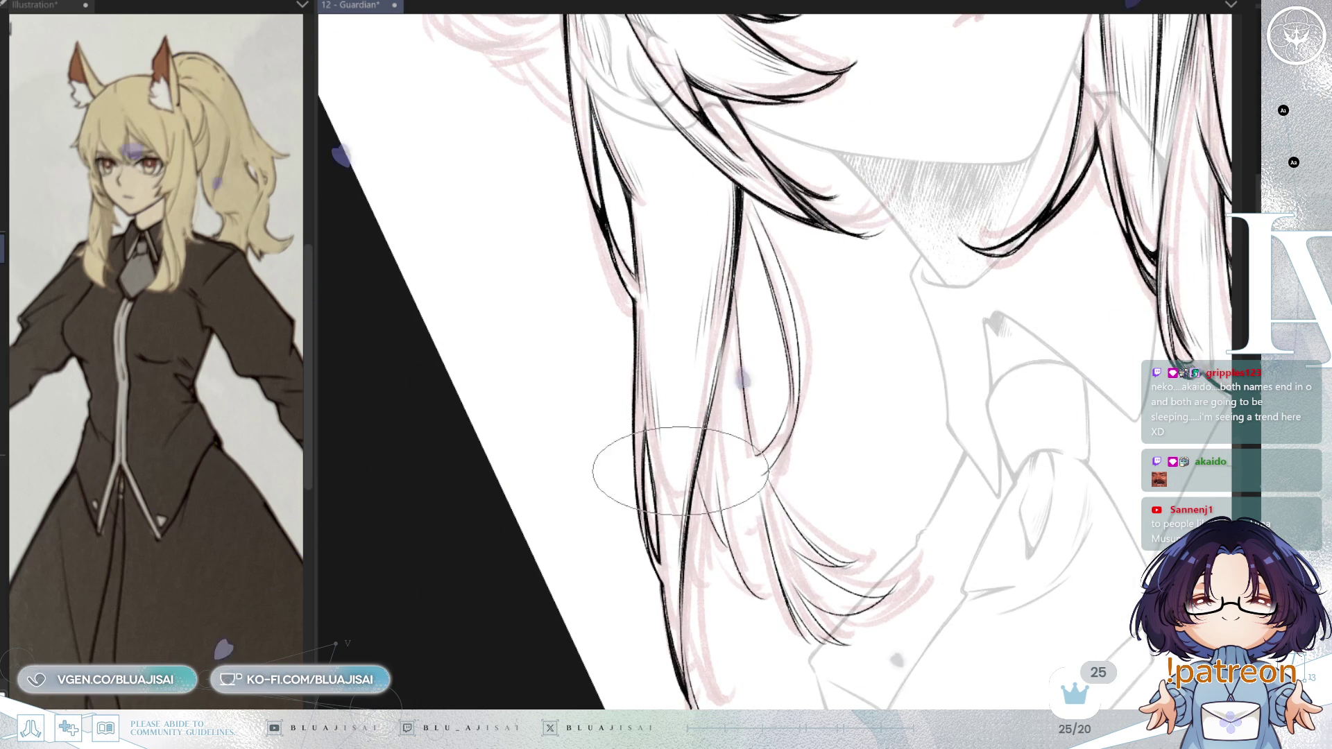
left_click_drag(669, 604, 610, 446)
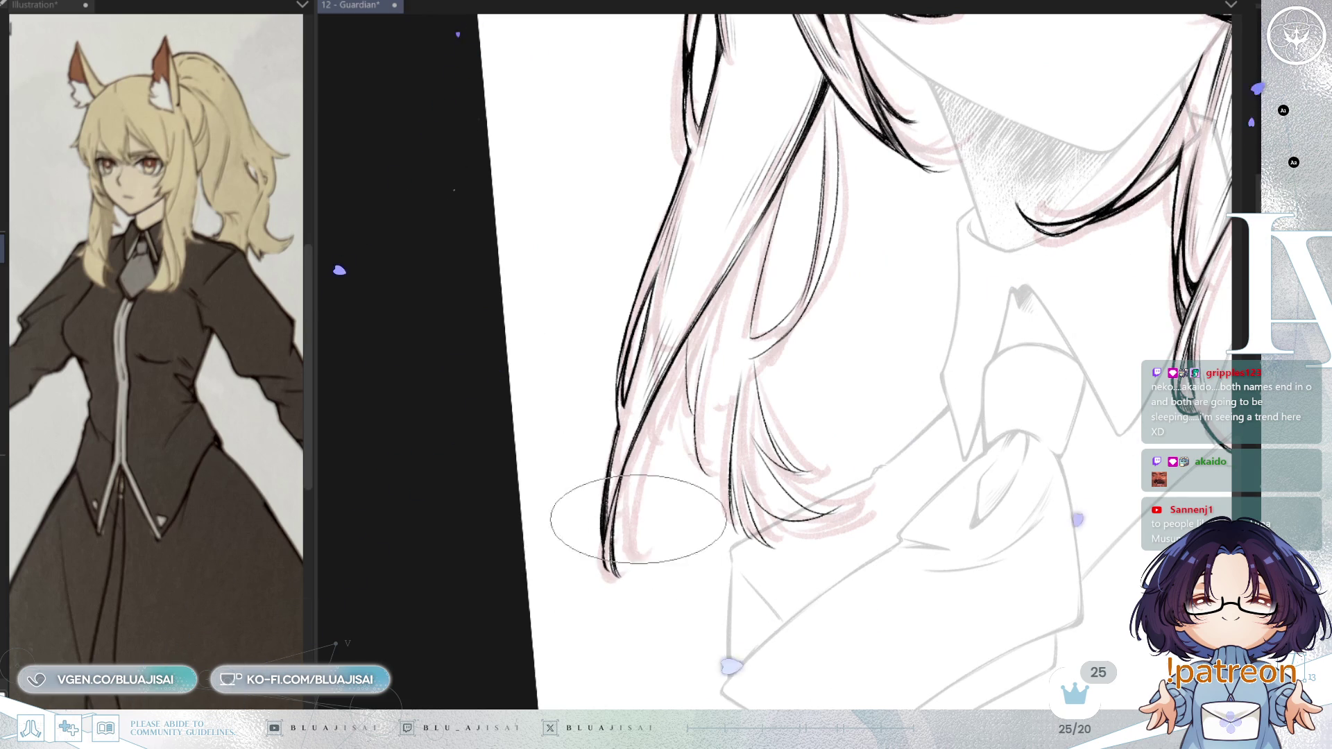
scroll(687, 445, "up", 2)
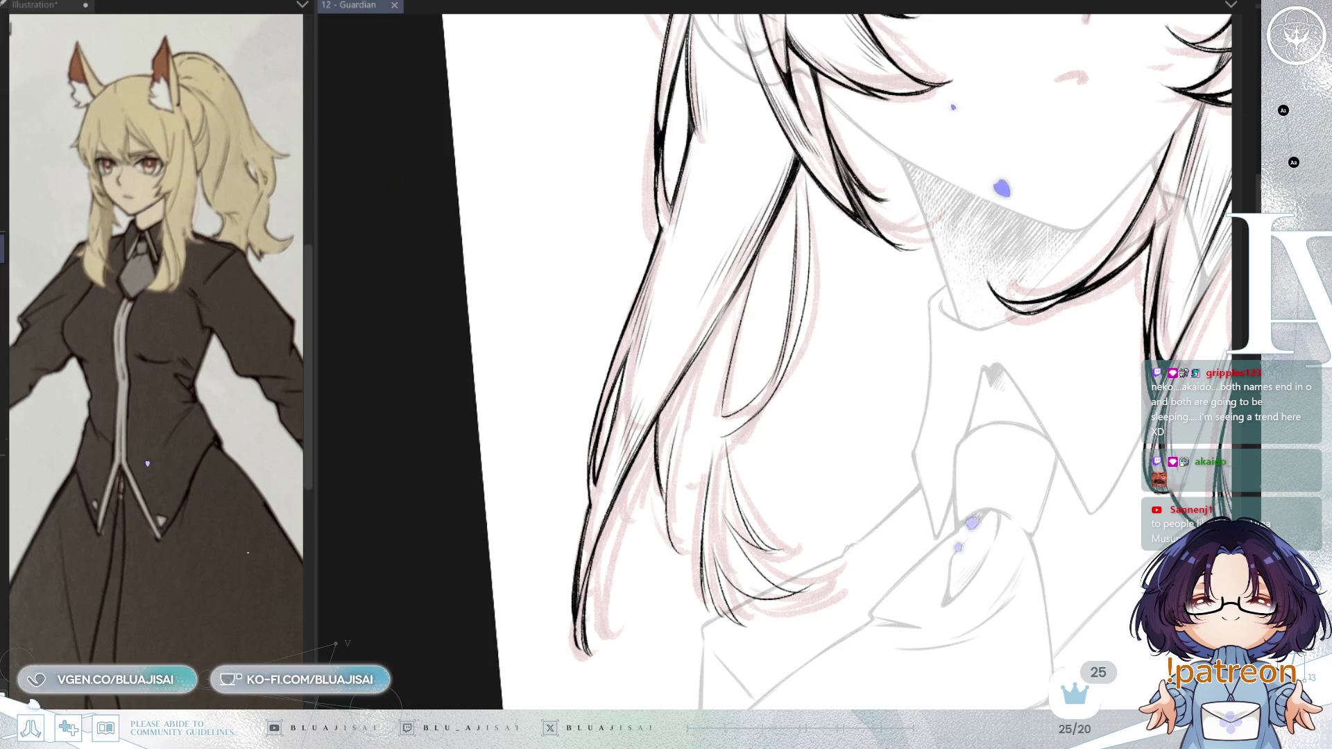
- Pan up and enlarge the view around the face, mirroring it to check the lineart
left_click_drag(743, 319, 770, 329)
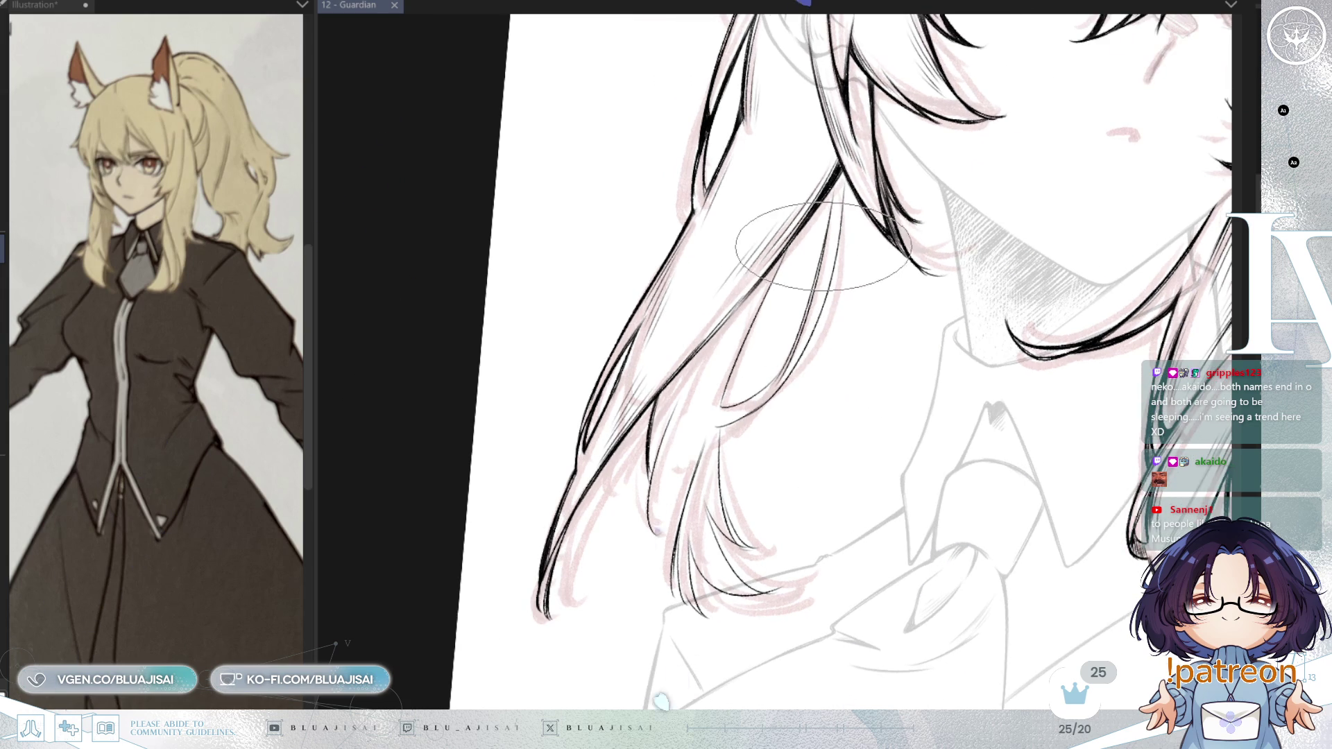
left_click_drag(808, 172, 739, 345)
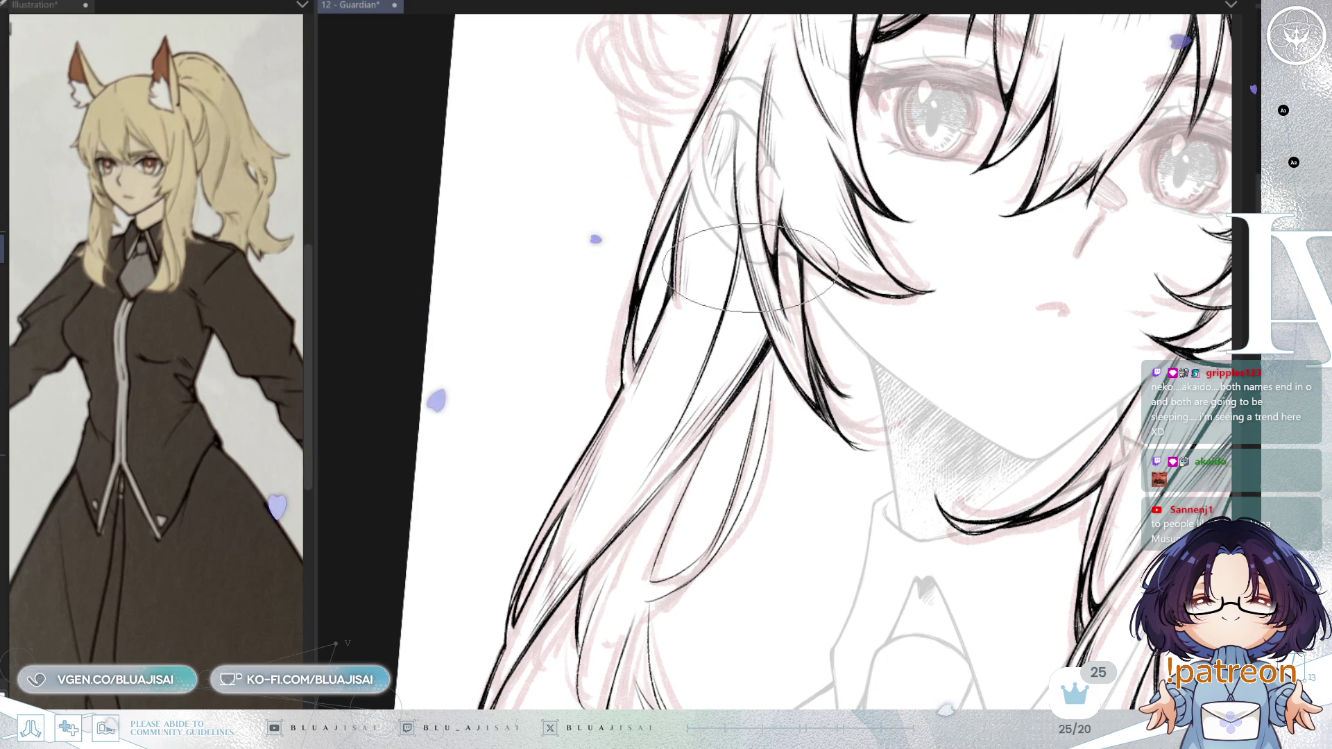
scroll(739, 239, "up", 1)
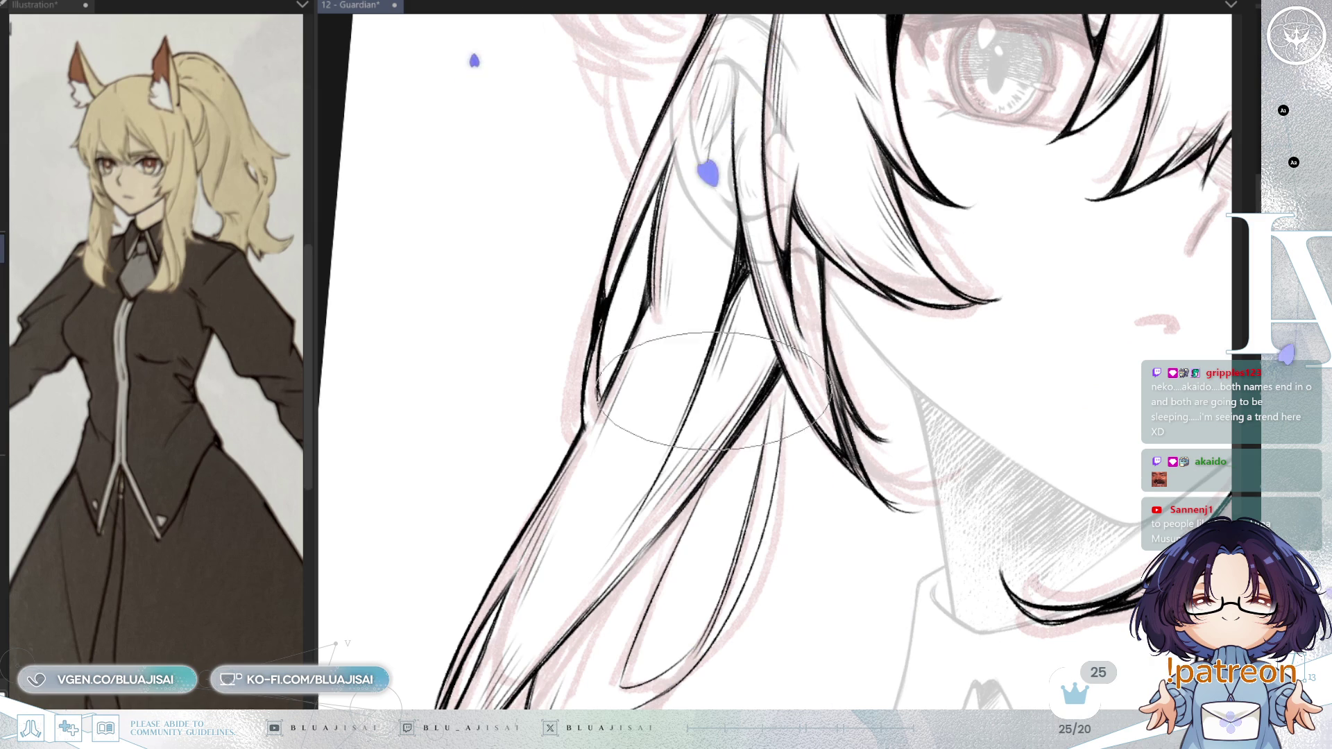
scroll(708, 378, "down", 3)
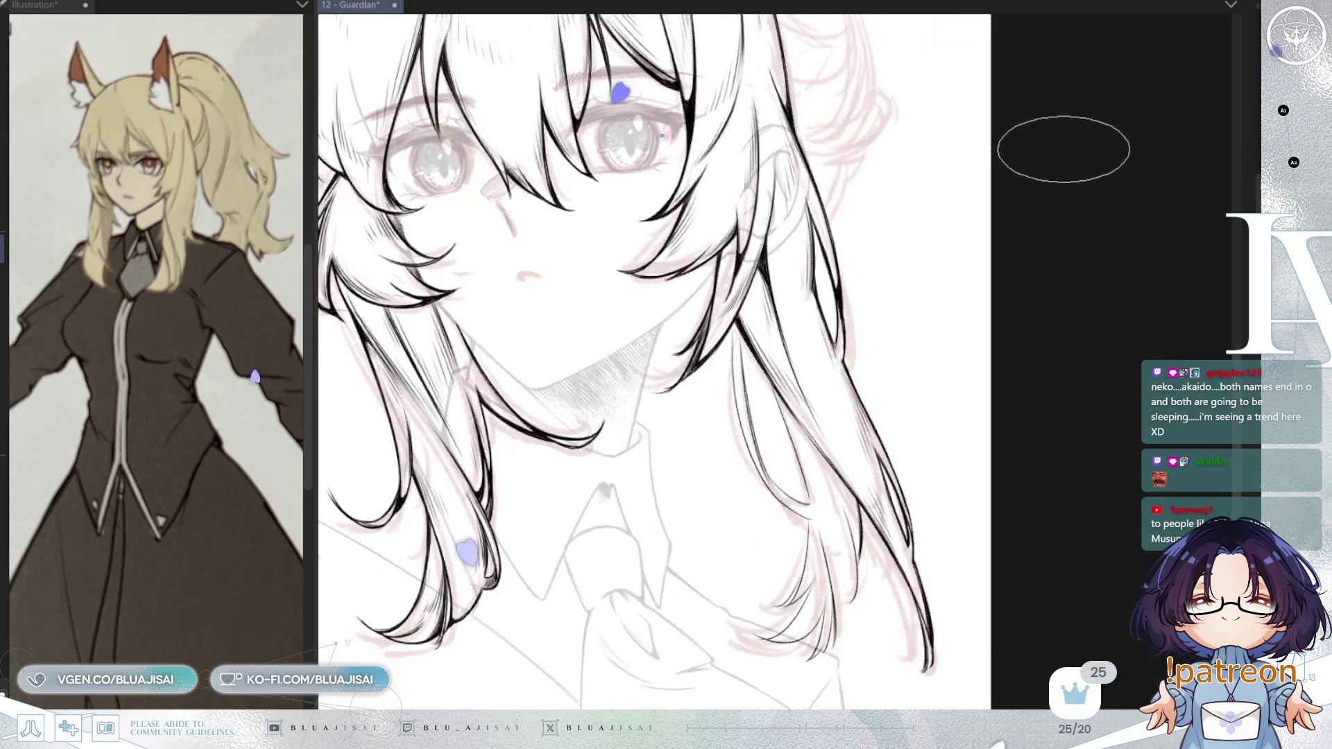
left_click_drag(1063, 149, 802, 288)
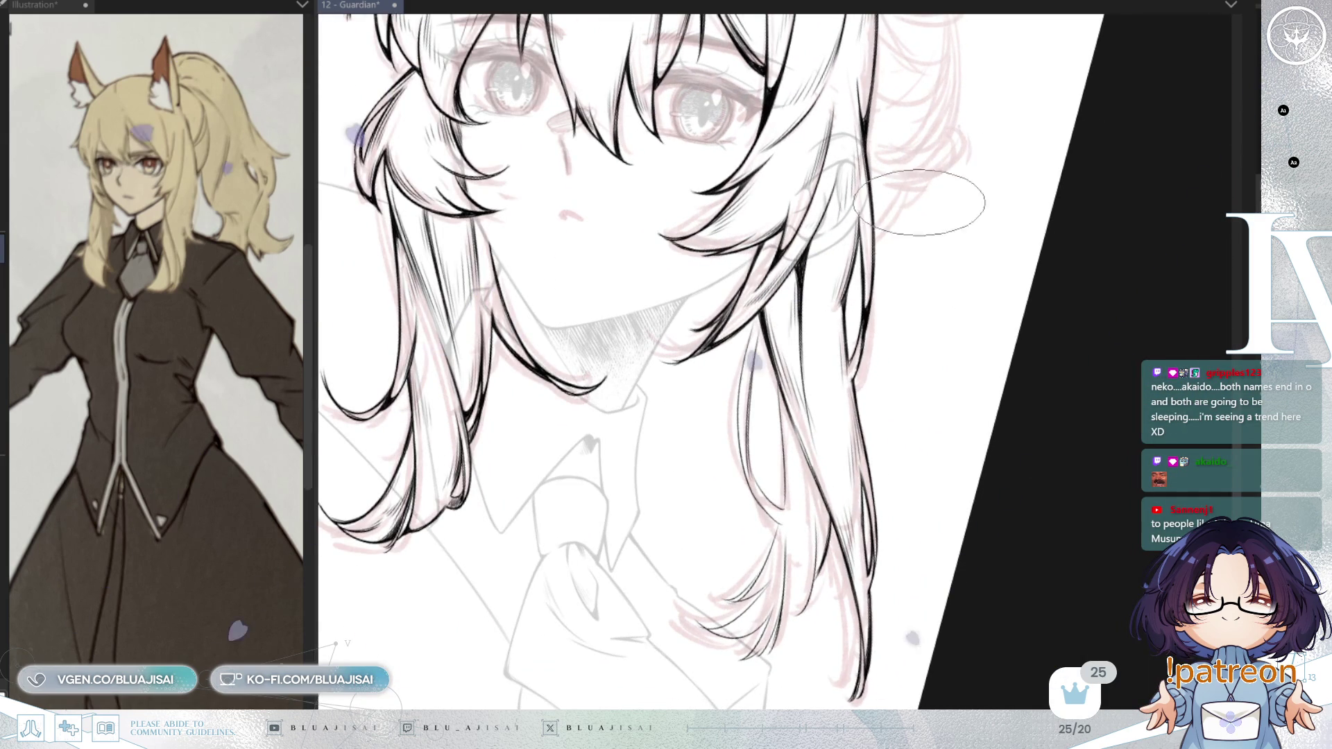
scroll(850, 290, "up", 1)
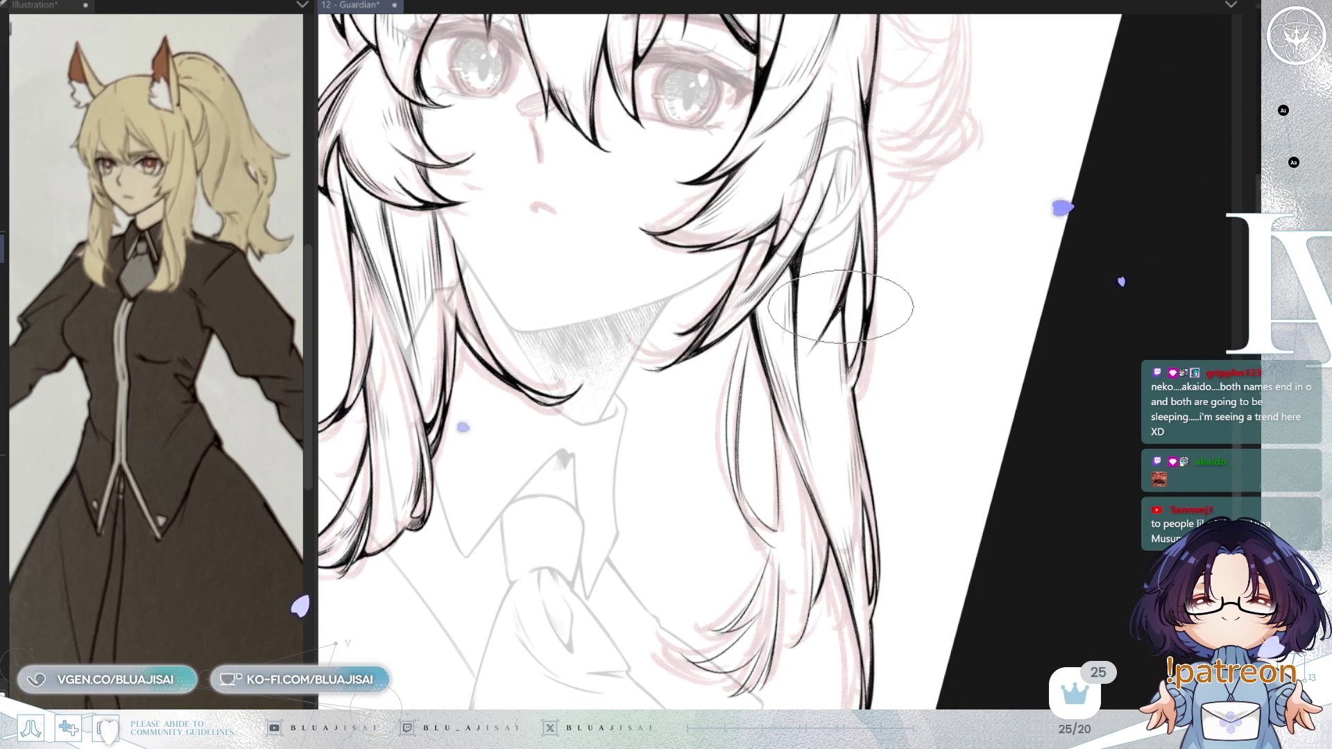
scroll(902, 263, "down", 3)
key("h")
- Straighten the view and bring the lower hair and collar back into frame
left_click_drag(1034, 161, 1100, 125)
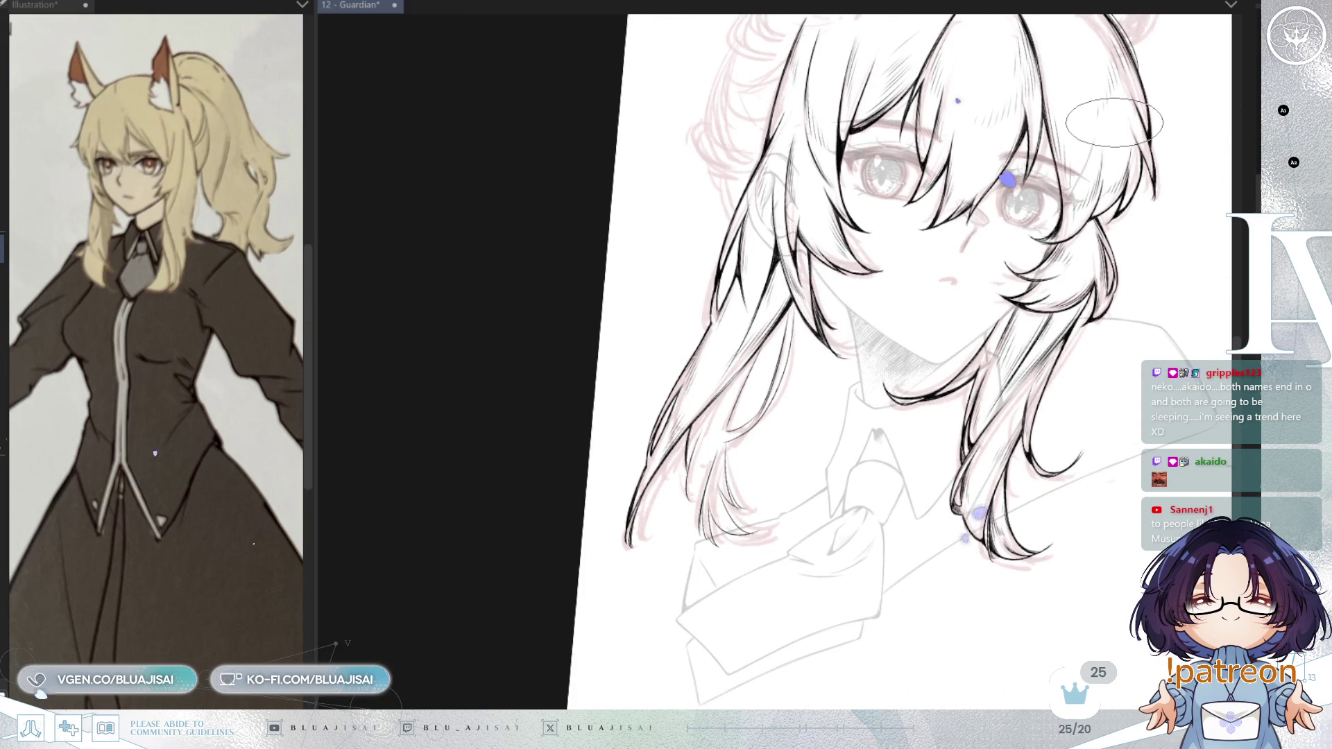
scroll(1114, 122, "up", 1)
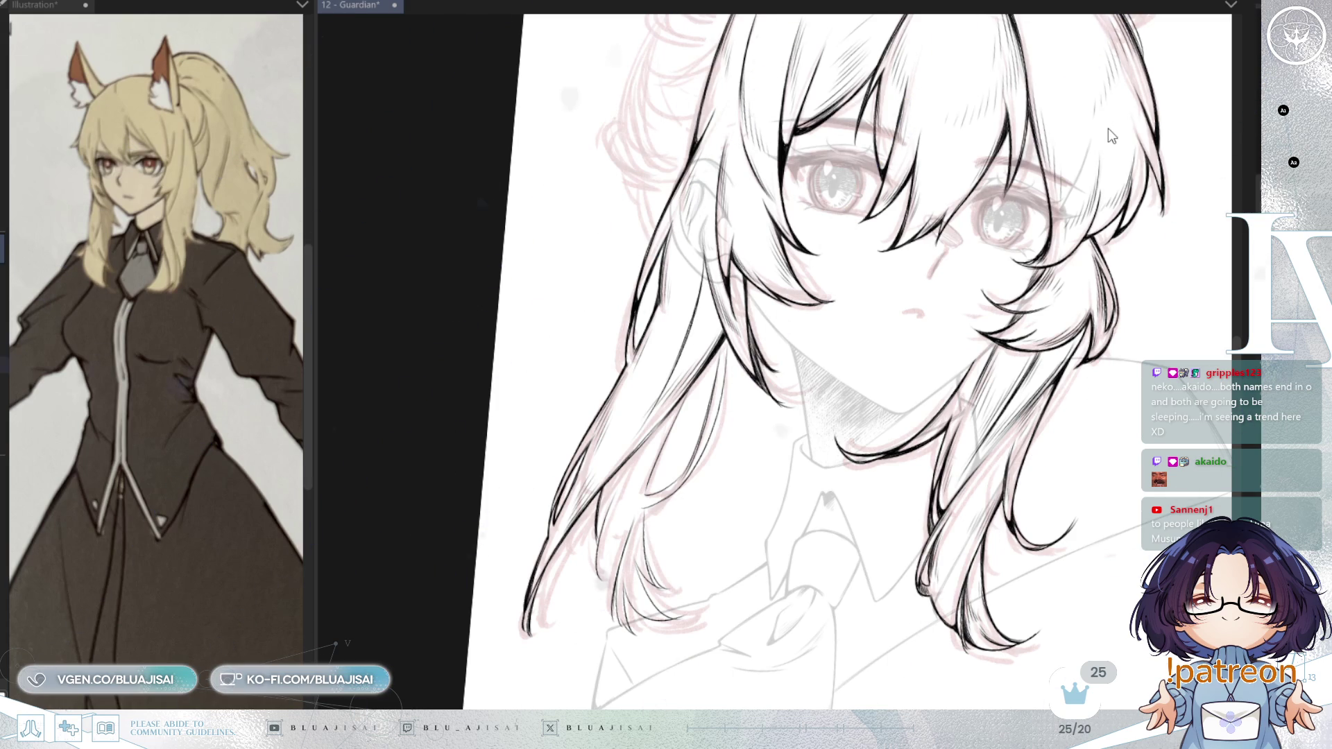
scroll(720, 267, "up", 1)
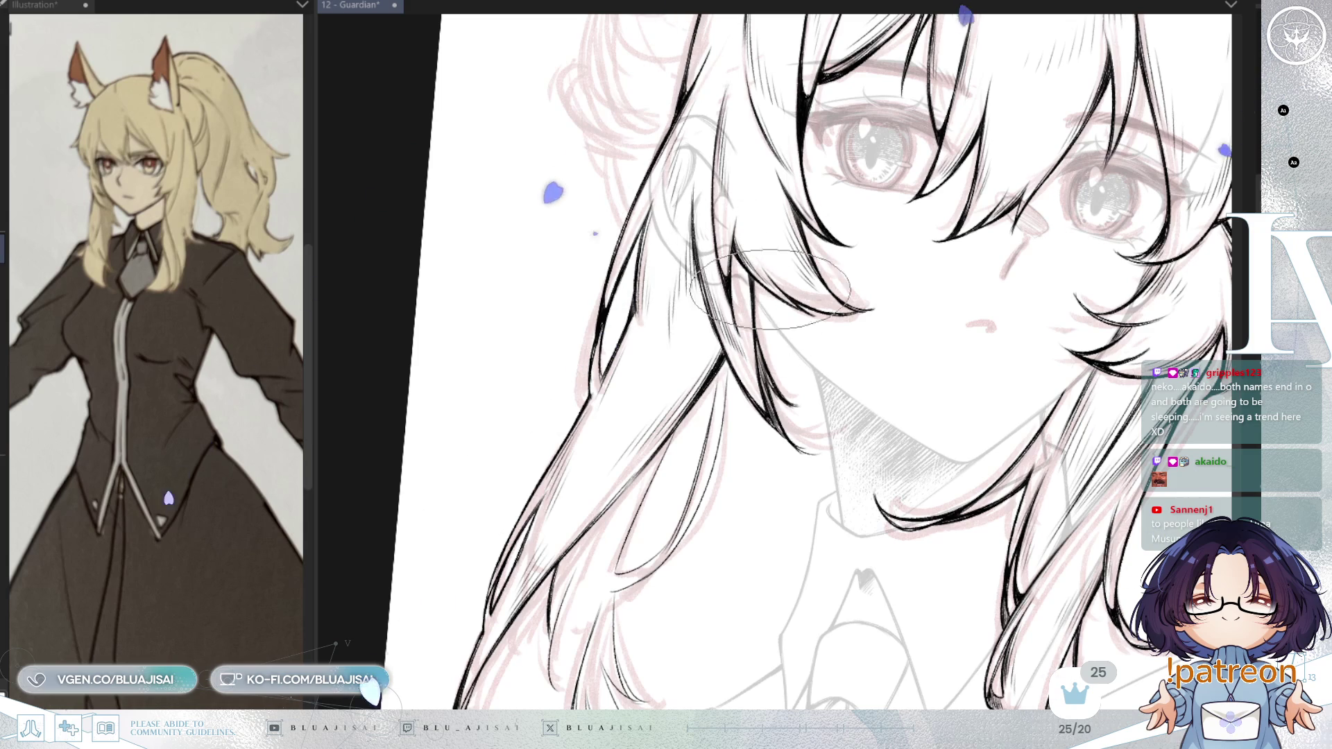
scroll(763, 277, "down", 1)
scroll(770, 388, "down", 1)
left_click_drag(850, 260, 756, 312)
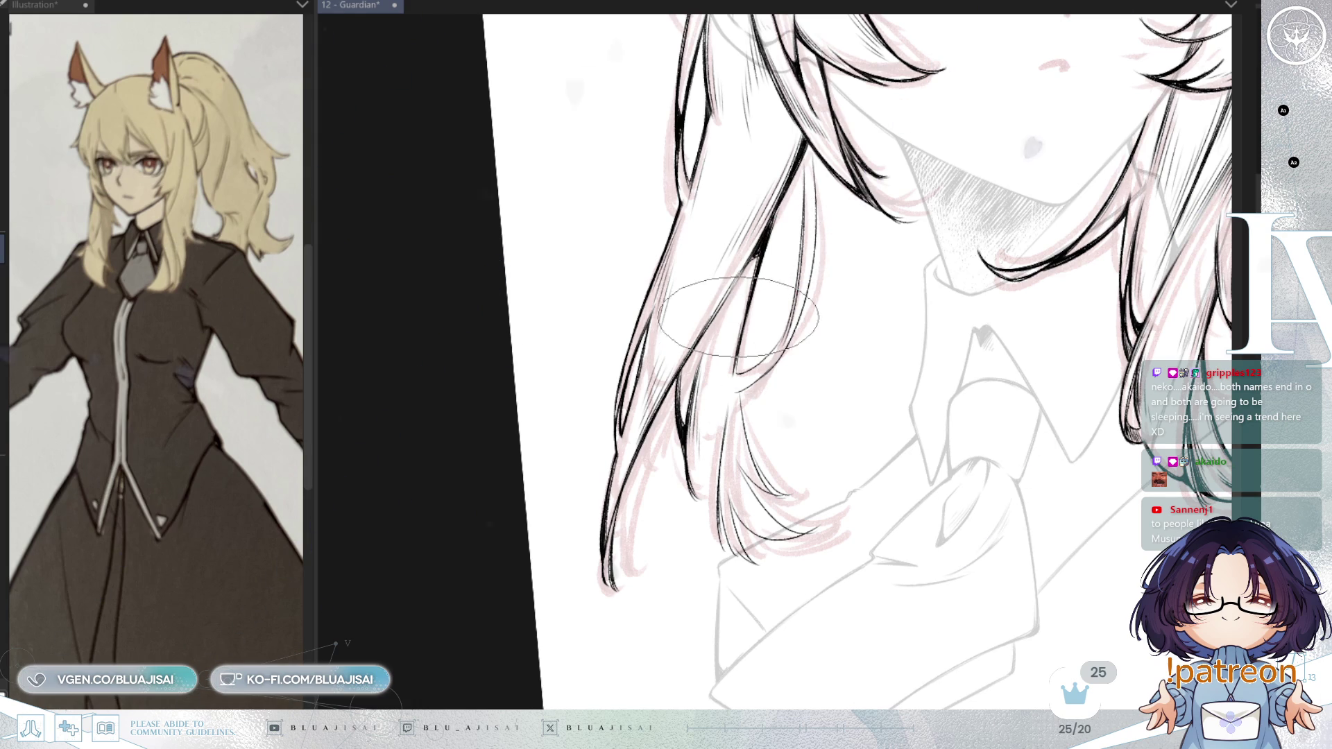
- Rotate the view clockwise in steps and zoom in on the lower hair ends
key("h")
key("End")
scroll(798, 236, "up", 2)
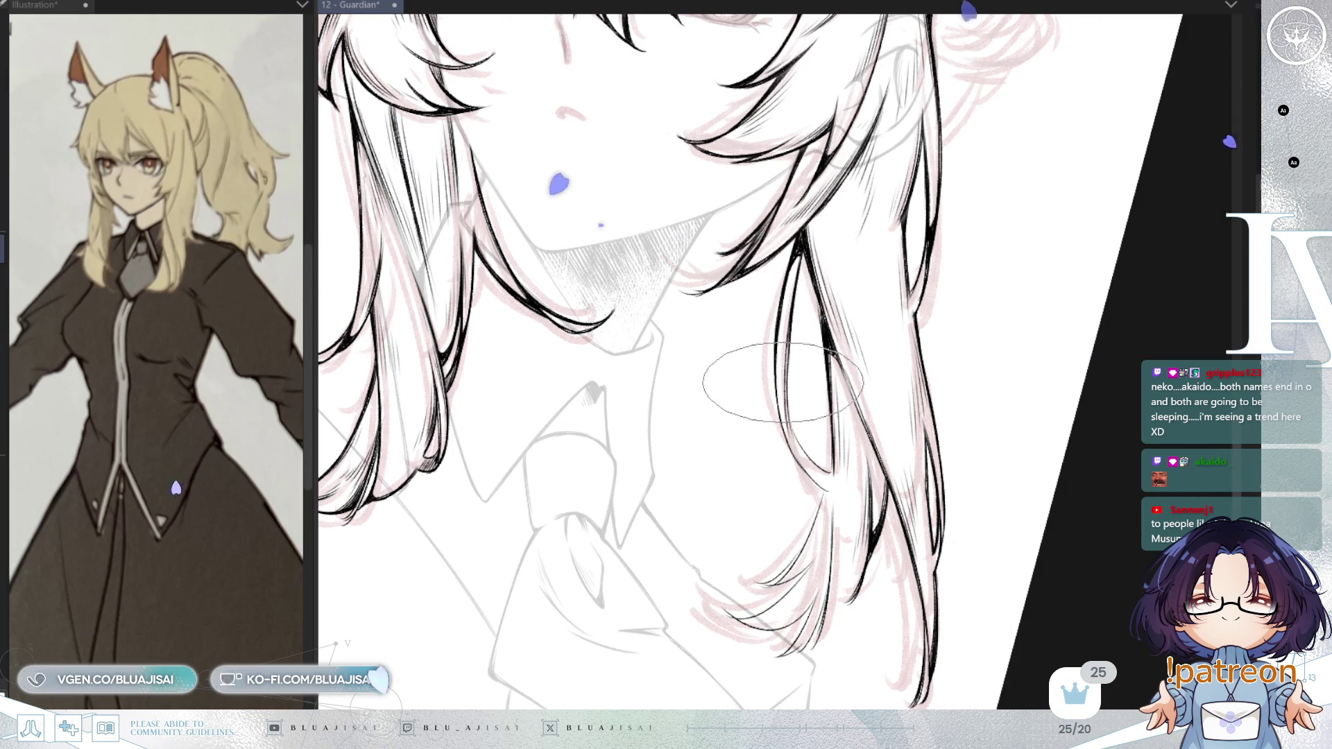
key("End")
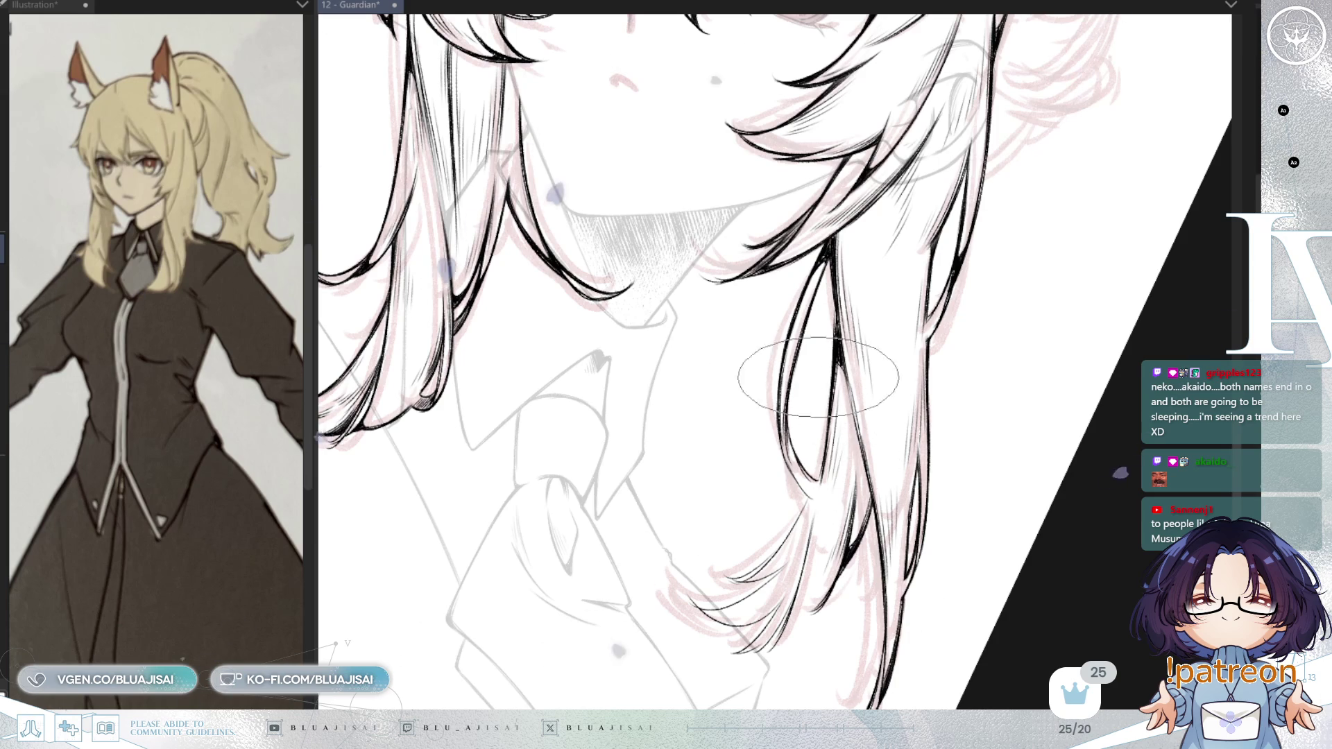
key("Insert")
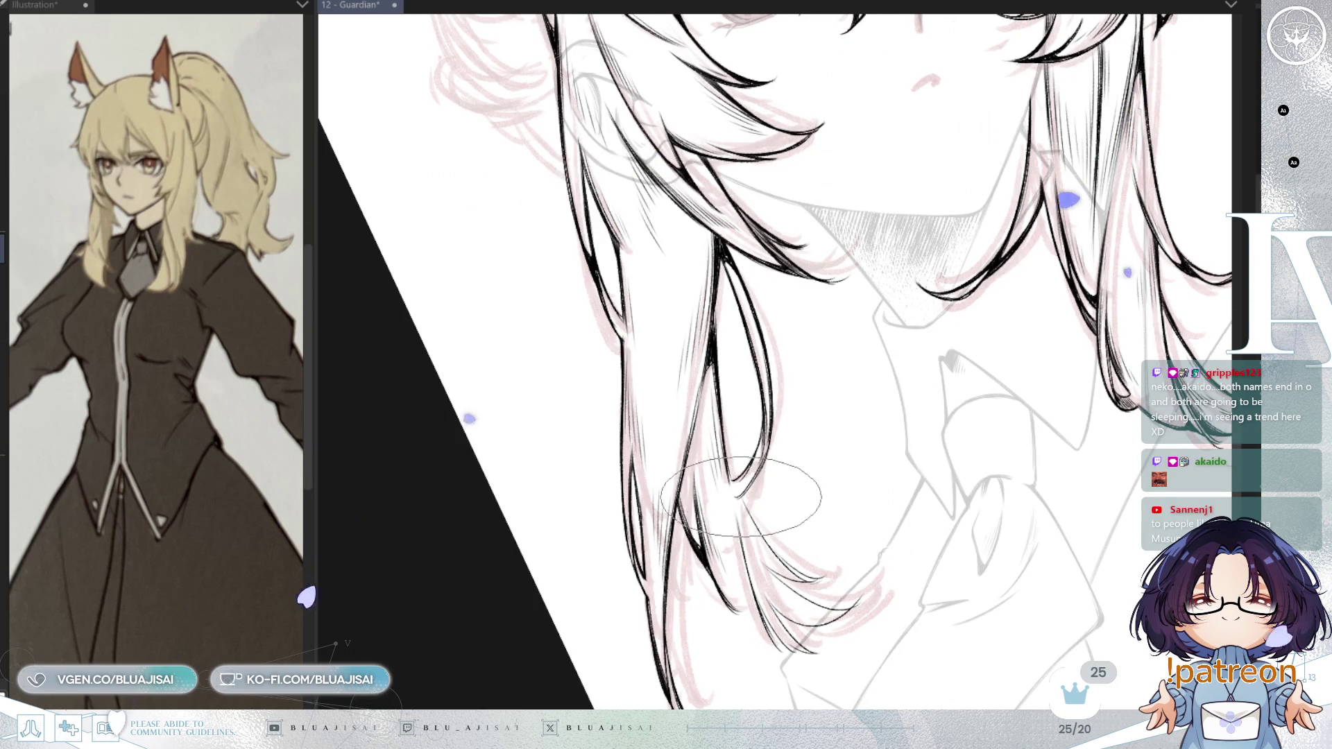
key("End")
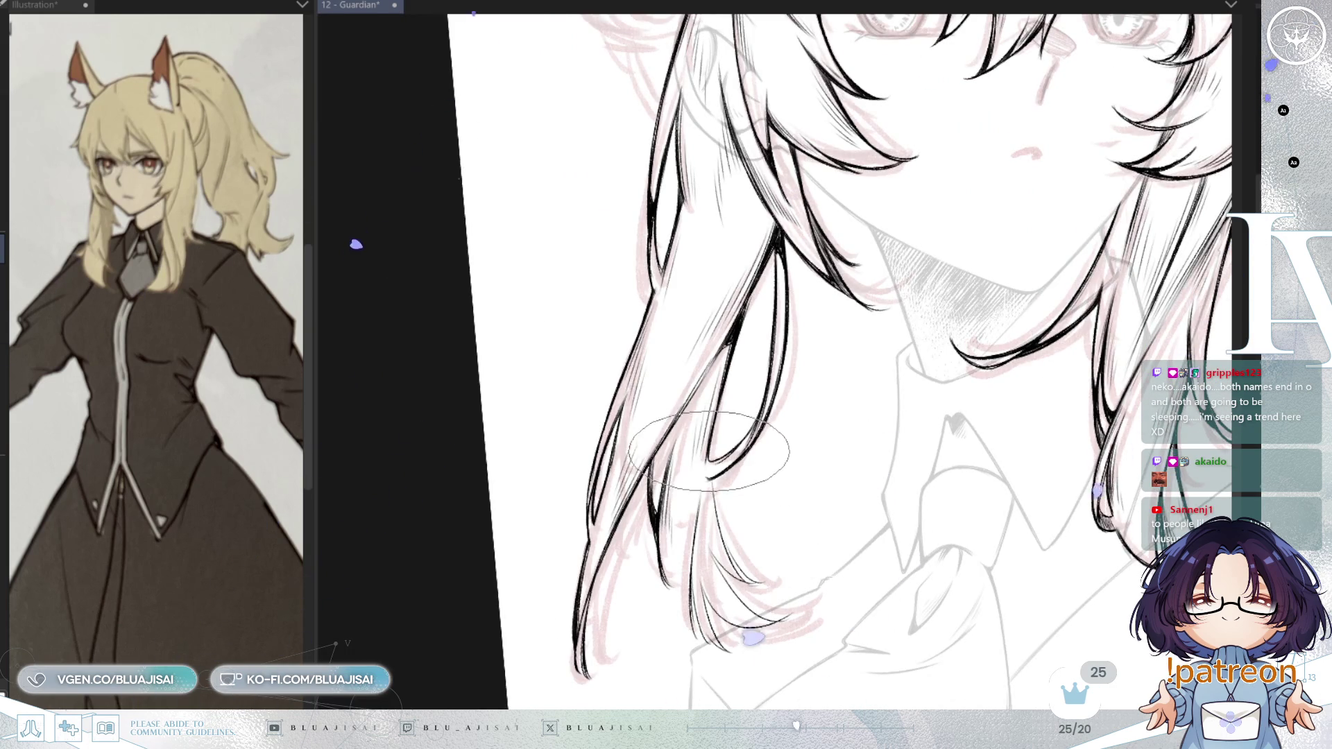
left_click_drag(705, 540, 666, 444)
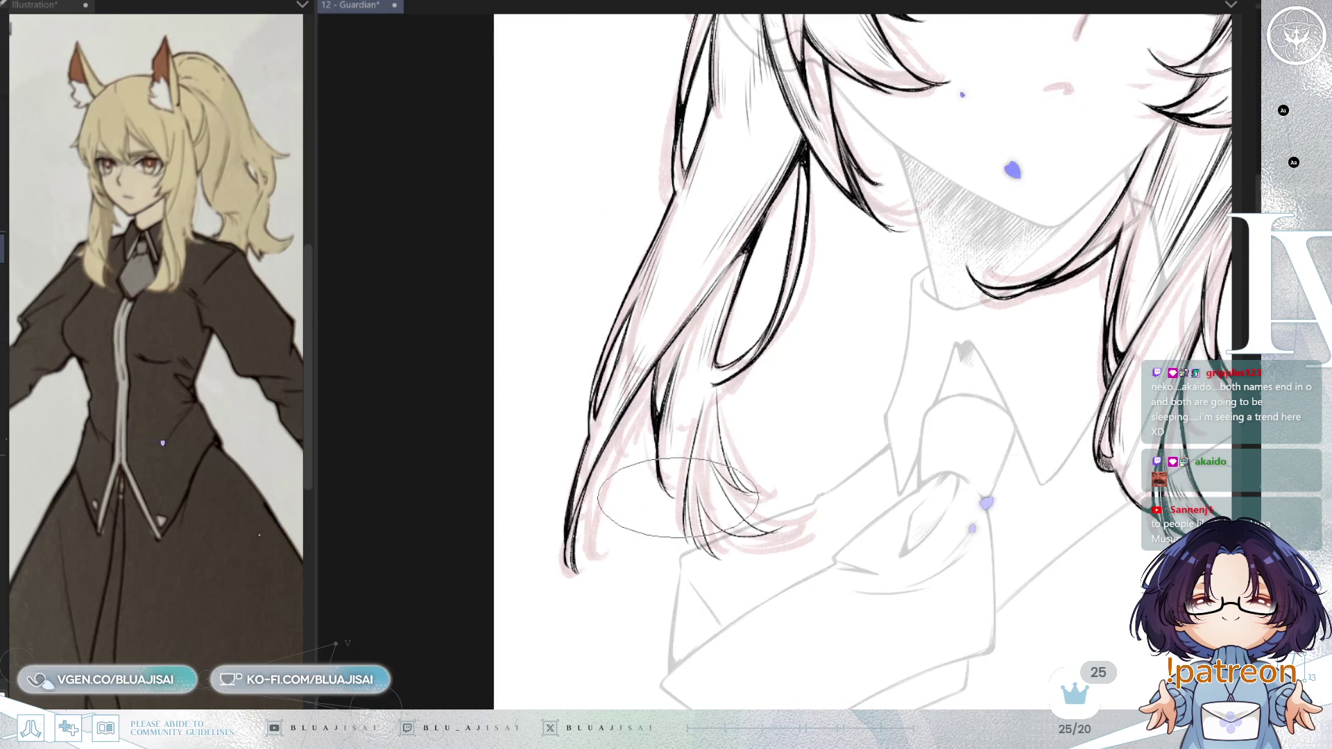
left_click_drag(676, 498, 658, 458)
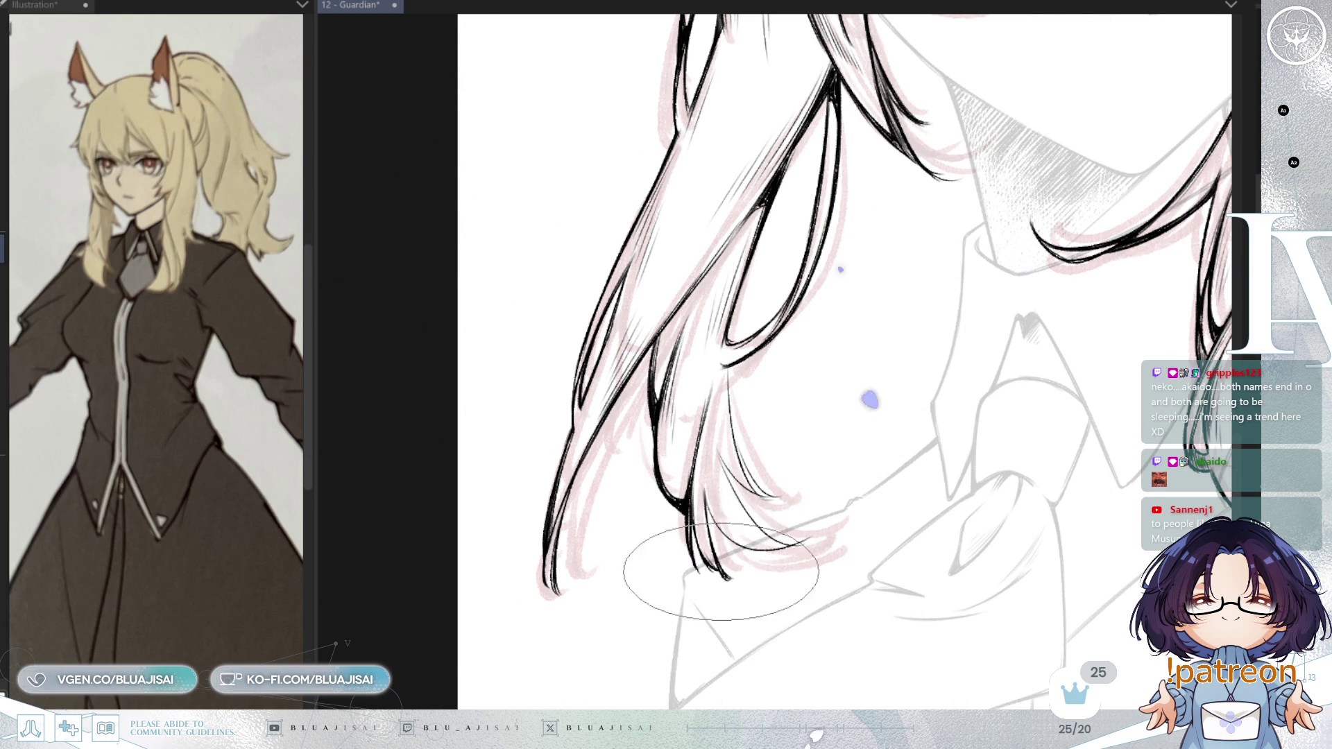
left_click_drag(719, 571, 768, 385)
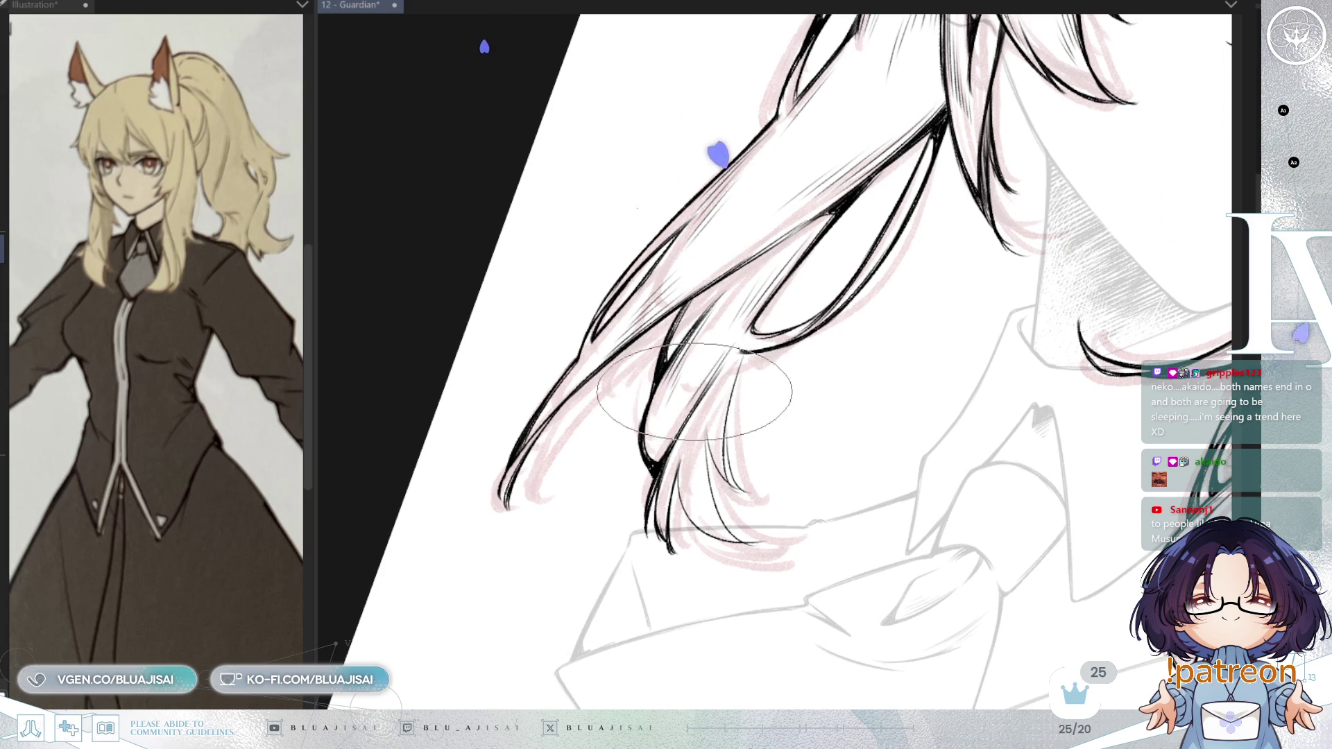
left_click_drag(767, 393, 767, 385)
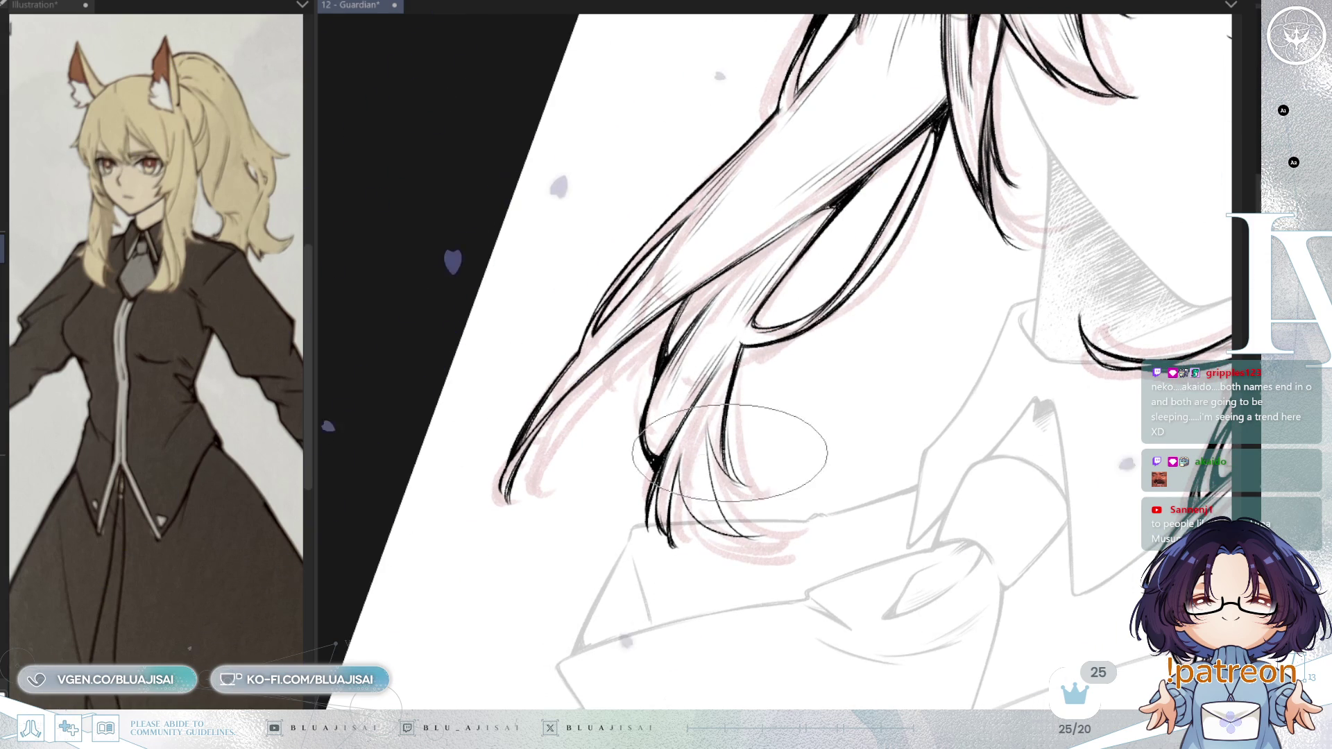
- Mirror the view to check the lineart, then rotate and pan up to the fox ears
key("h")
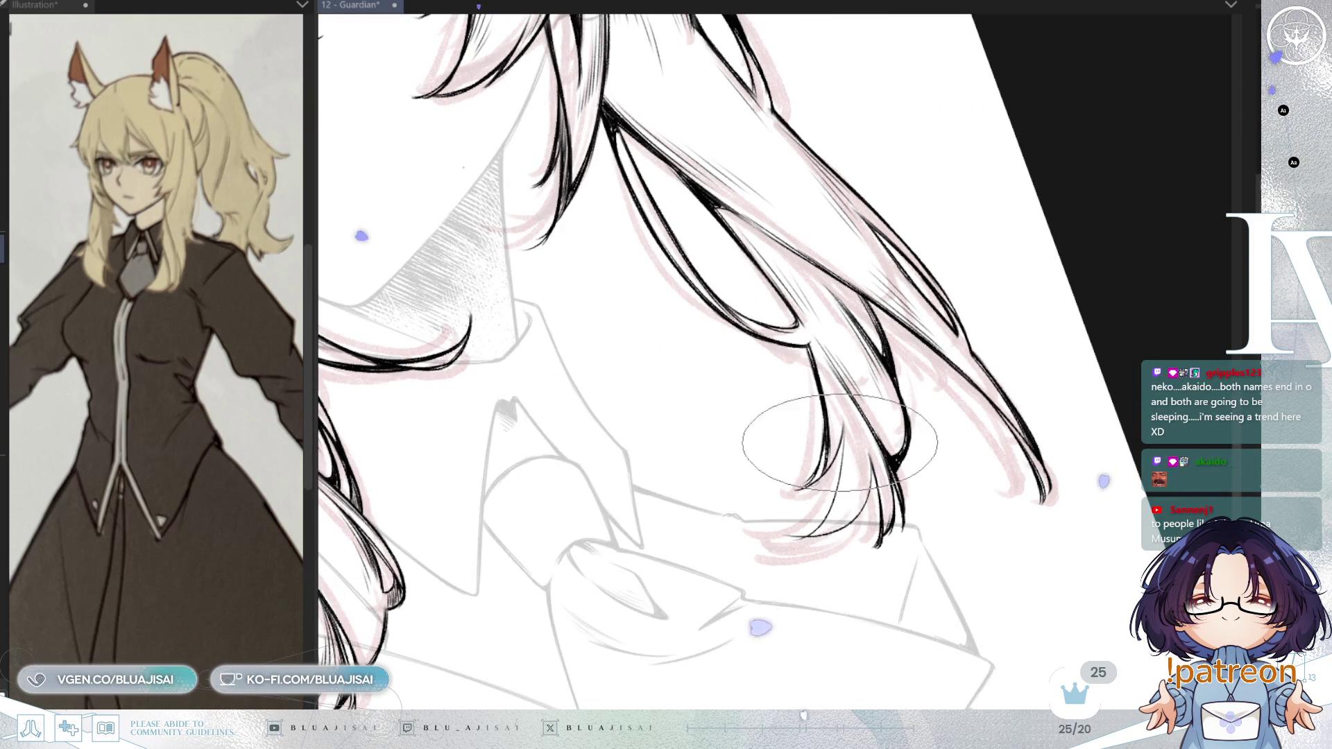
key("h")
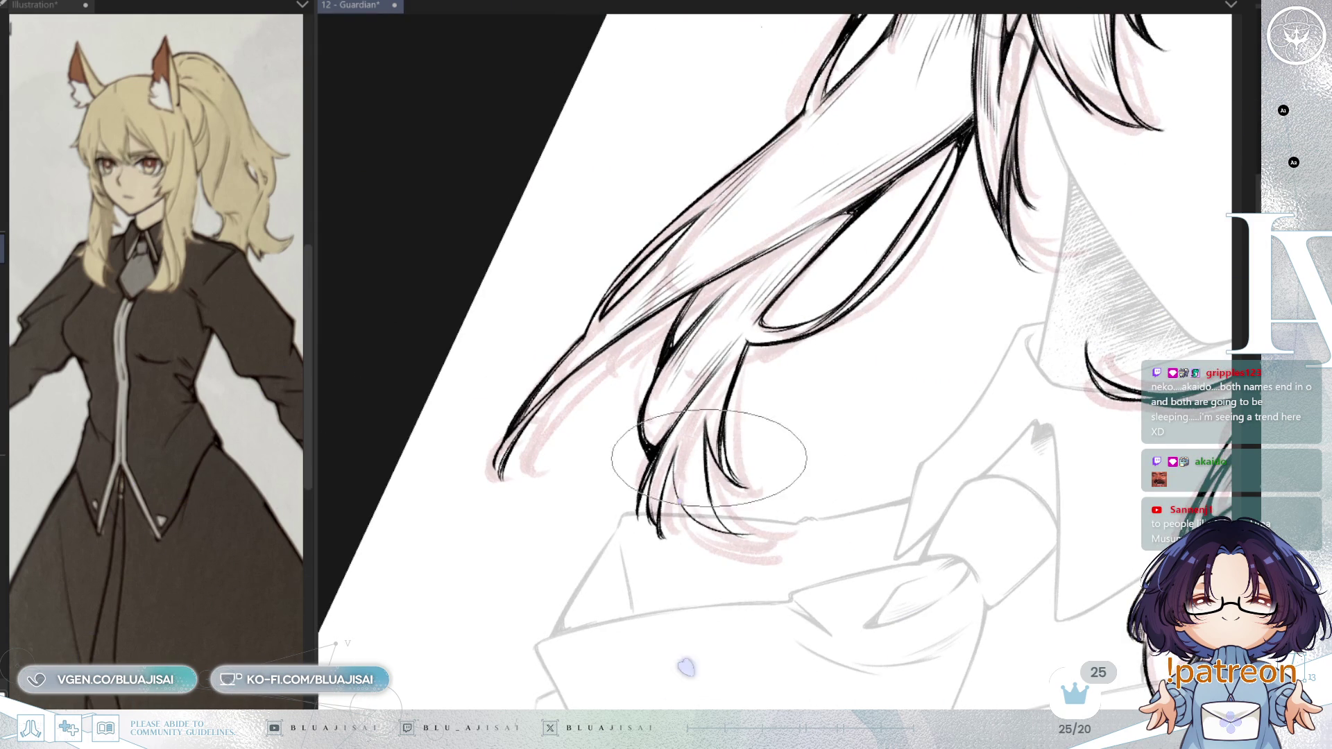
left_click_drag(756, 496, 681, 437)
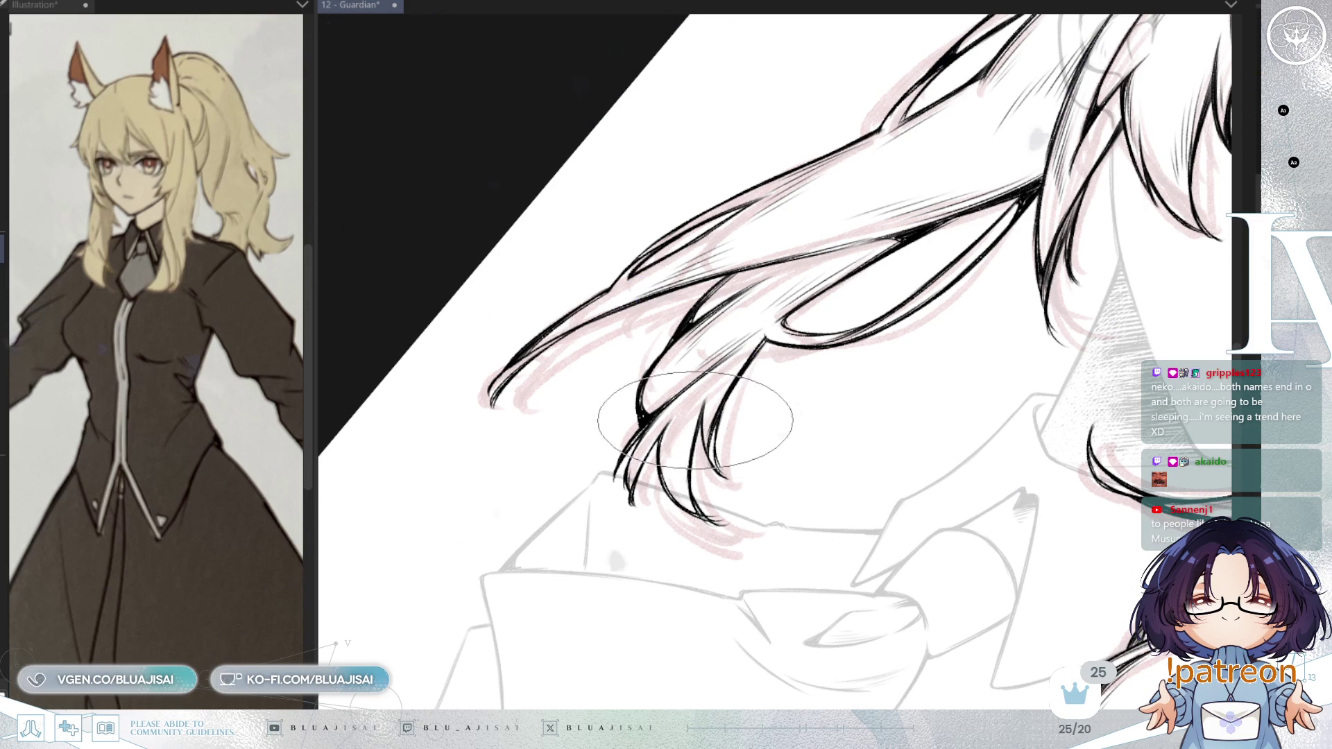
mouse_move(728, 444)
left_mouse_down()
mouse_move(763, 389)
mouse_move(823, 405)
left_mouse_up()
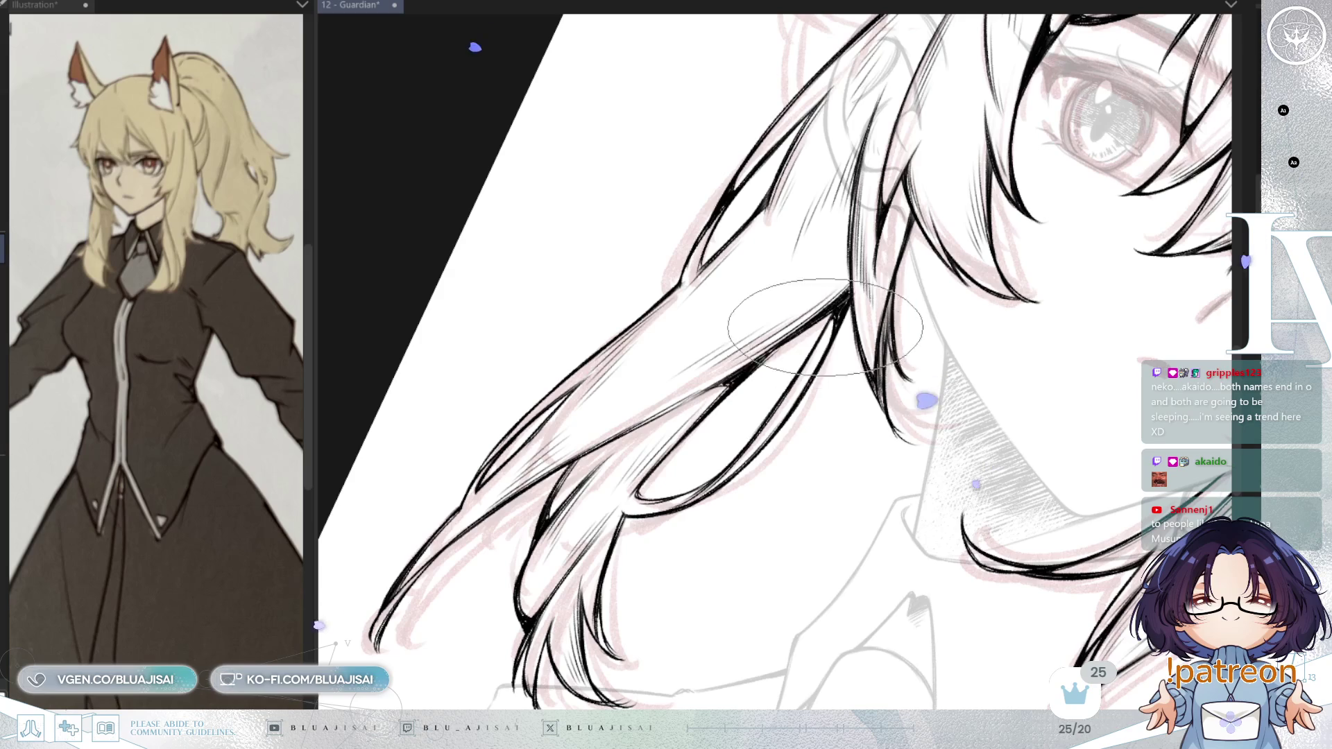
mouse_move(838, 317)
left_mouse_down()
mouse_move(847, 470)
mouse_move(812, 420)
mouse_move(880, 463)
mouse_move(898, 407)
mouse_move(866, 401)
left_mouse_up()
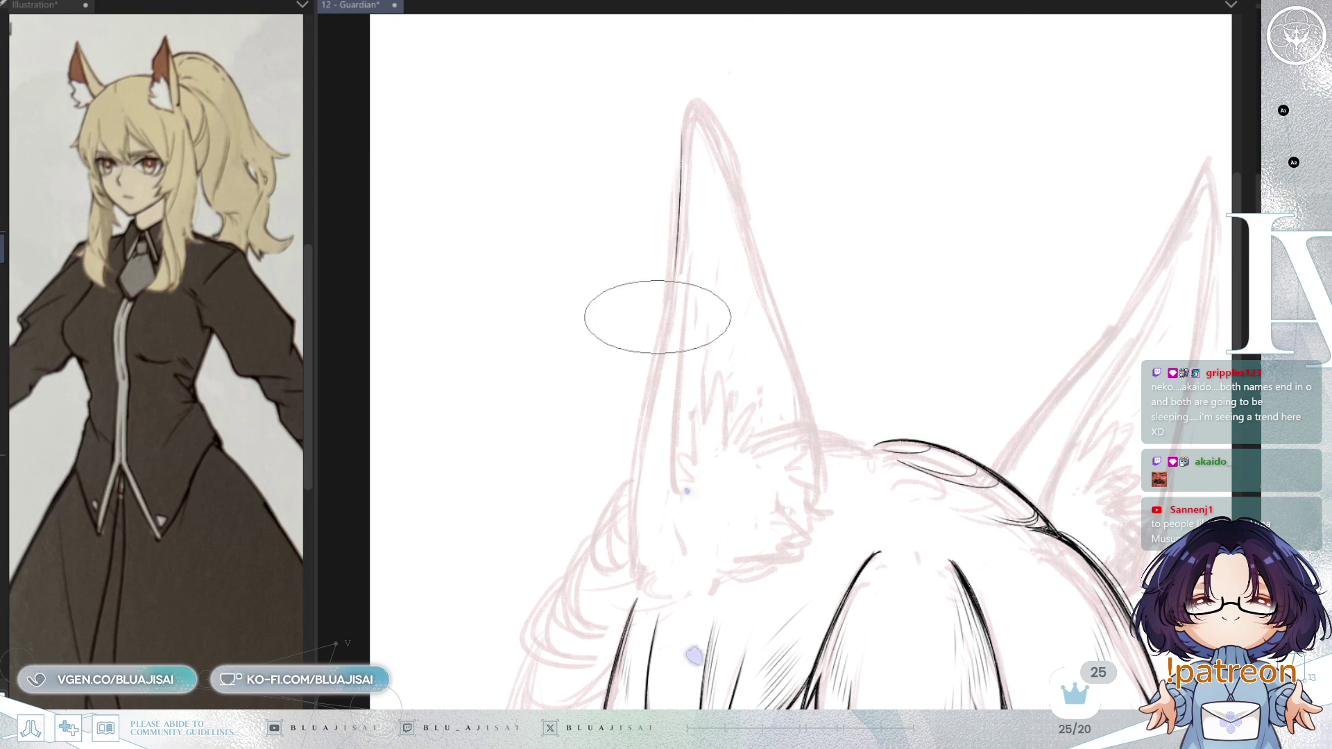
- Ink the fox ear's outline from the tip down both edges, redoing strokes as needed
mouse_move(630, 560)
left_mouse_down()
mouse_move(677, 134)
mouse_move(698, 94)
mouse_move(703, 104)
left_mouse_up()
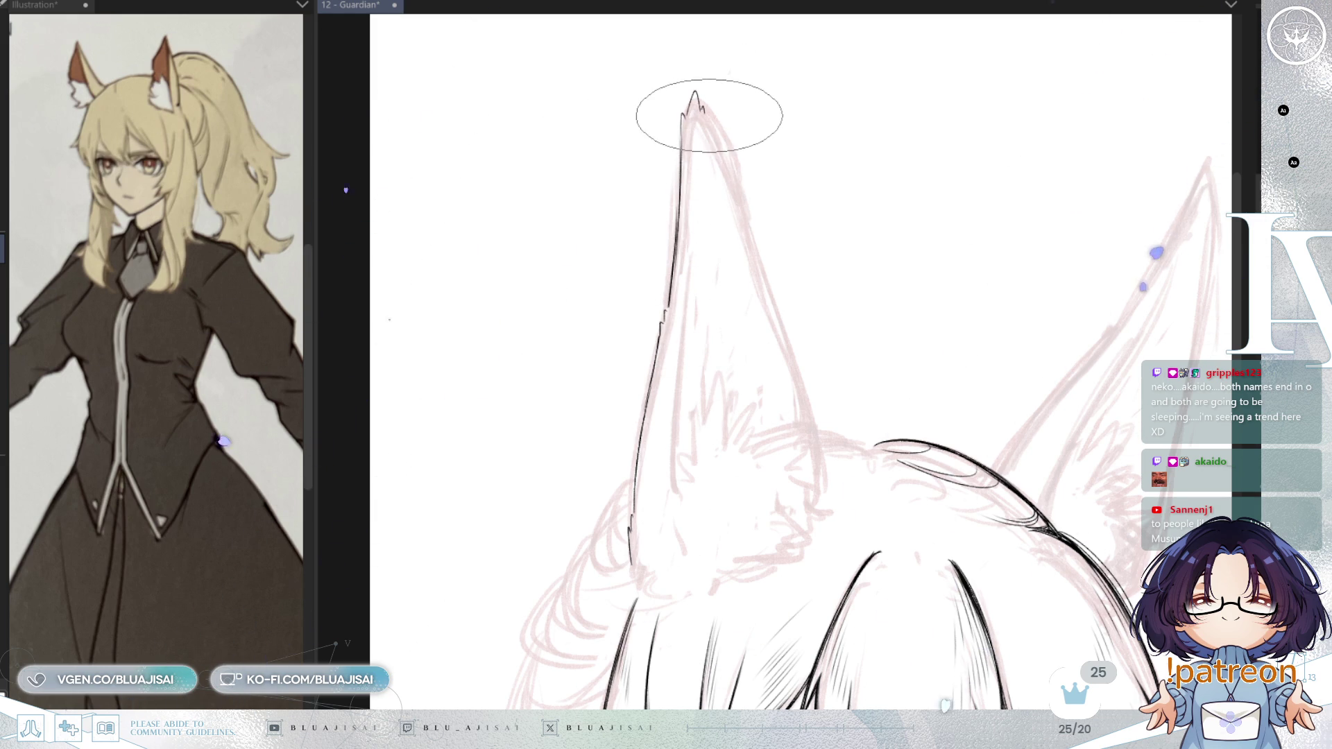
key("ctrl+minus")
key("ctrl+plus")
left_click_drag(691, 74, 777, 362)
left_click_drag(779, 283, 846, 562)
key("ctrl+z")
key("h")
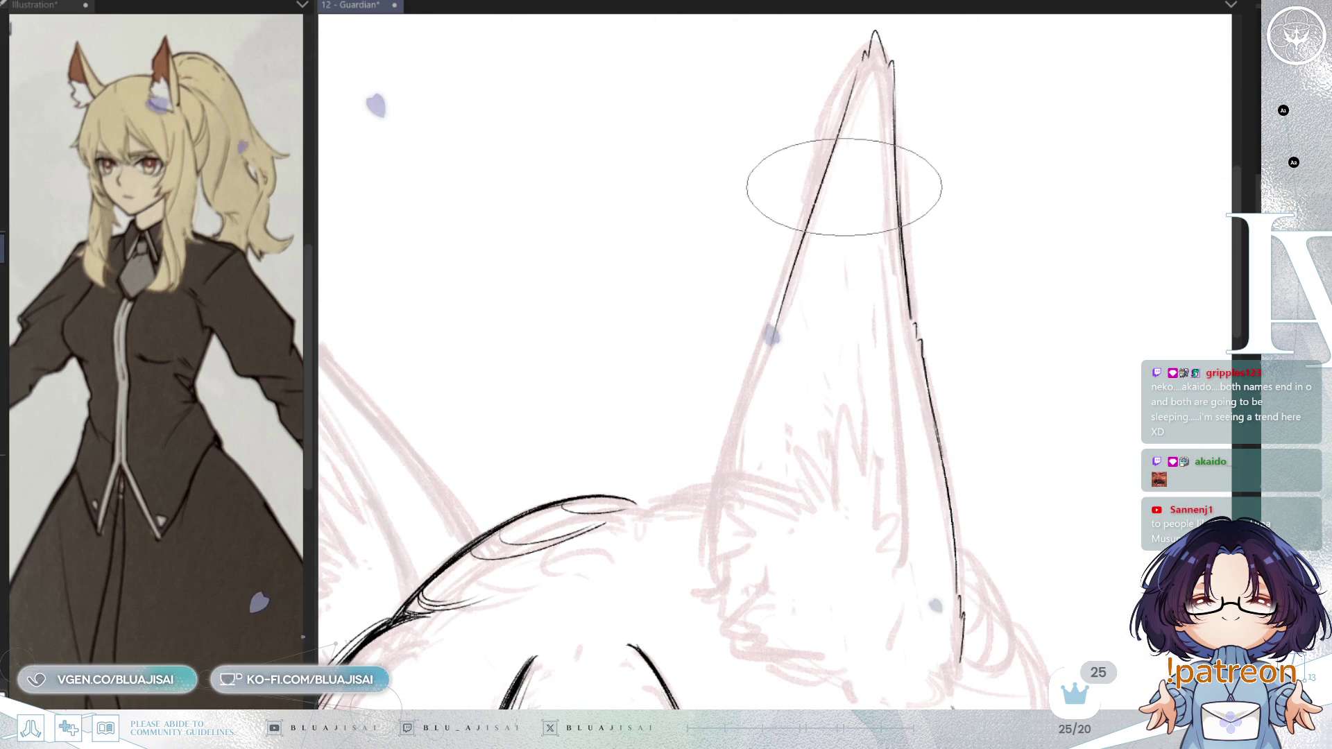
left_click_drag(864, 57, 772, 328)
key("ctrl+z")
left_click_drag(863, 59, 714, 496)
key("h")
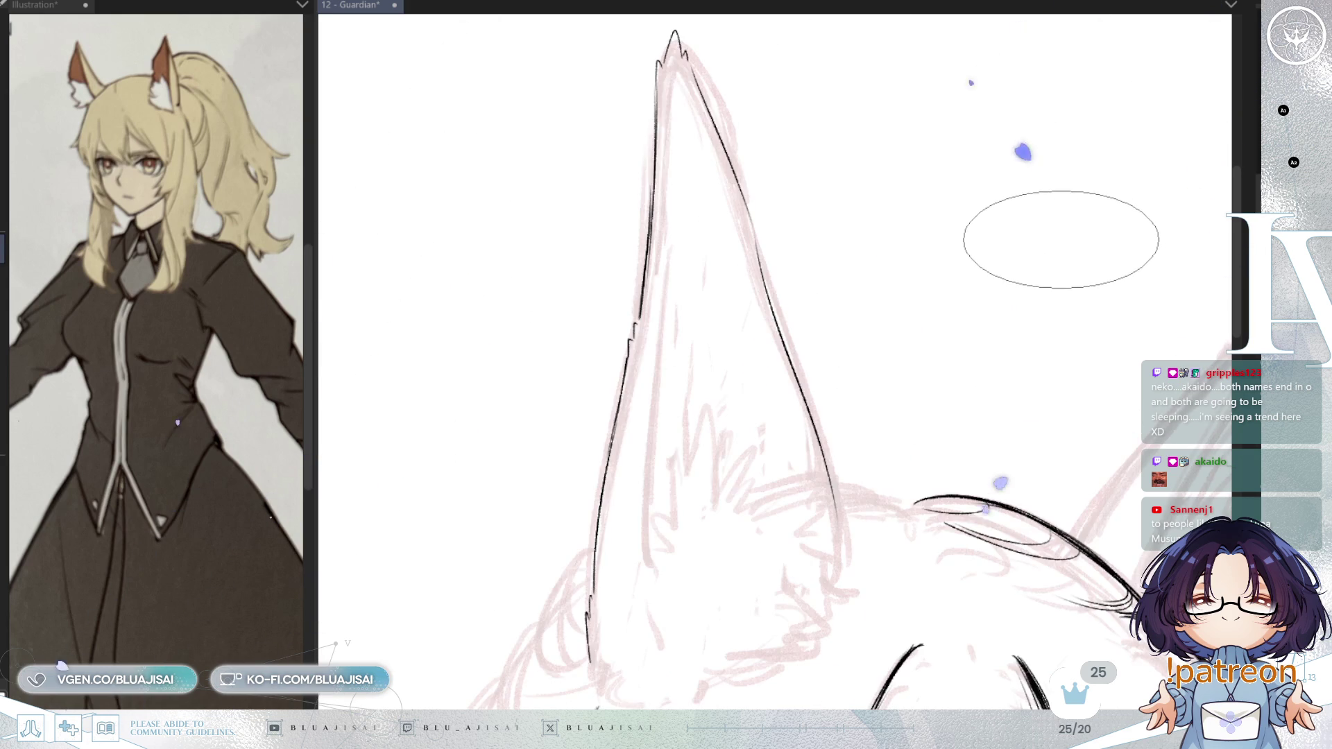
key("h")
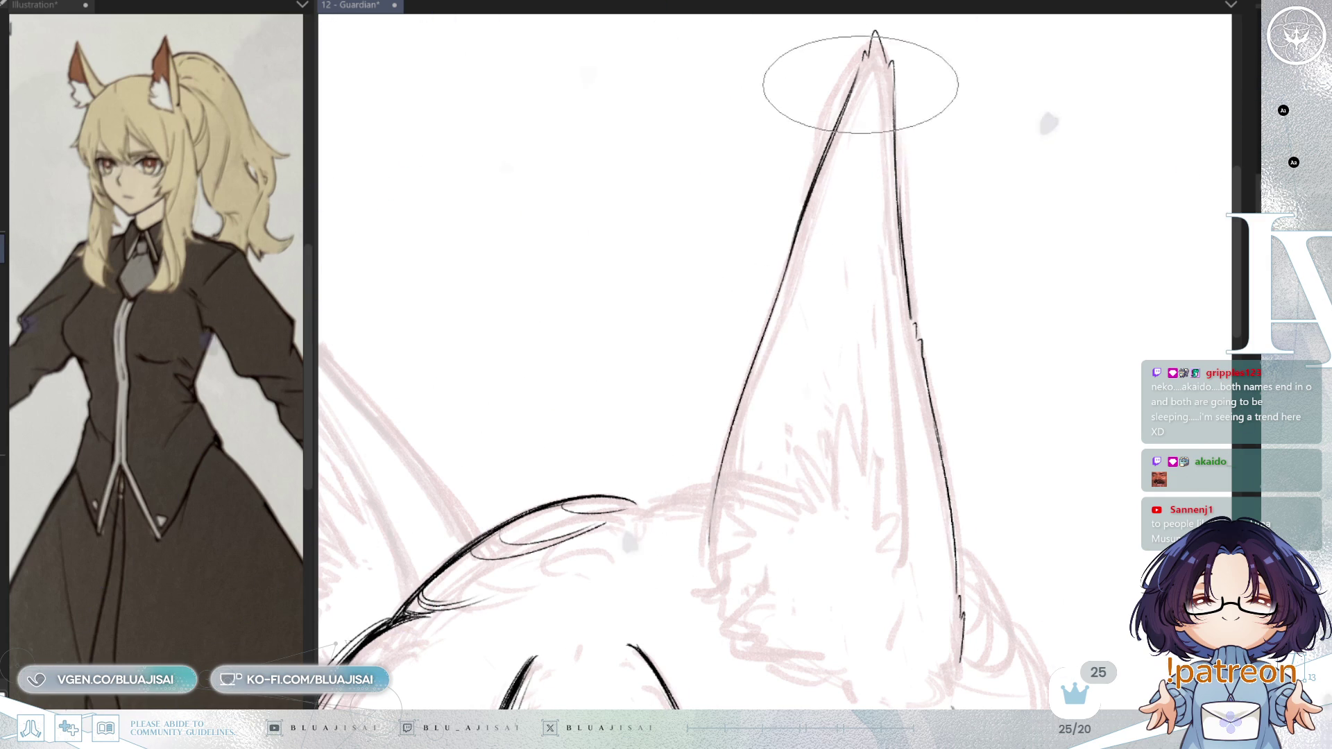
- Draw one thin line down the inside of the ear, retrying until it sits right
key("h")
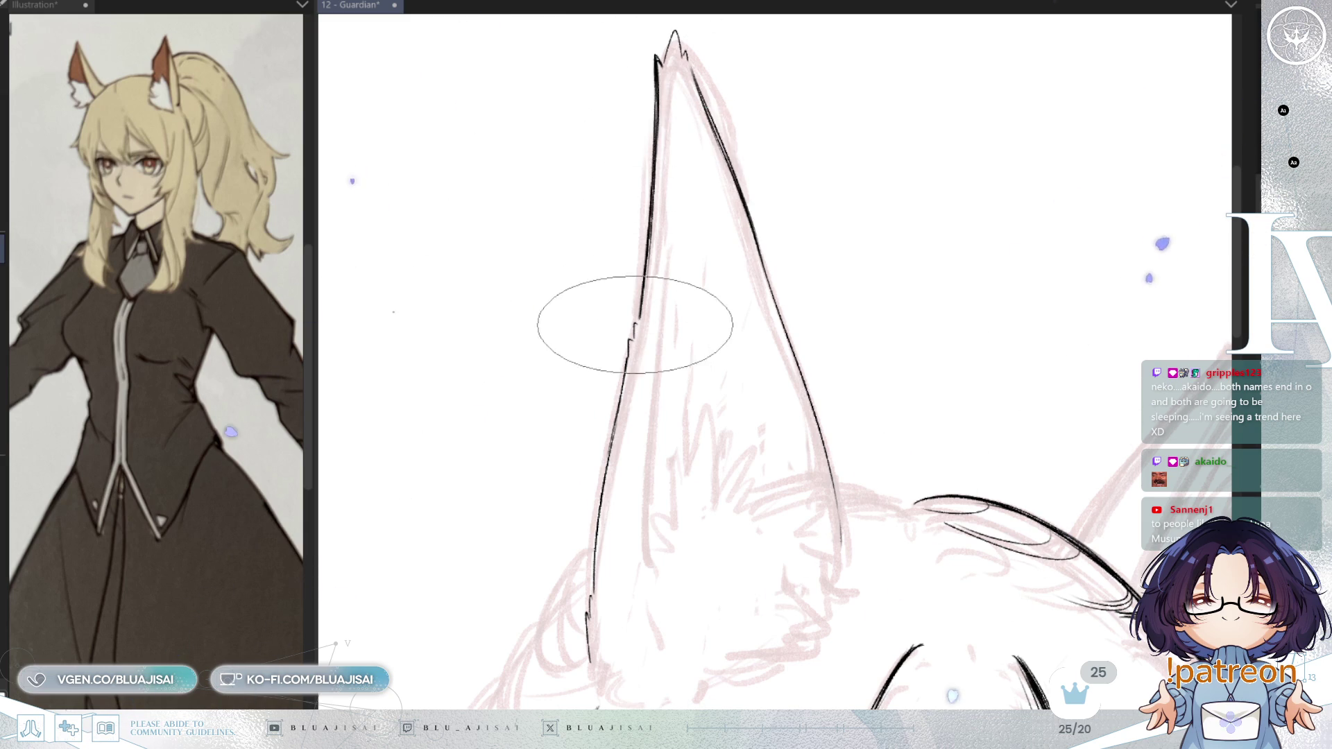
left_click_drag(669, 90, 665, 374)
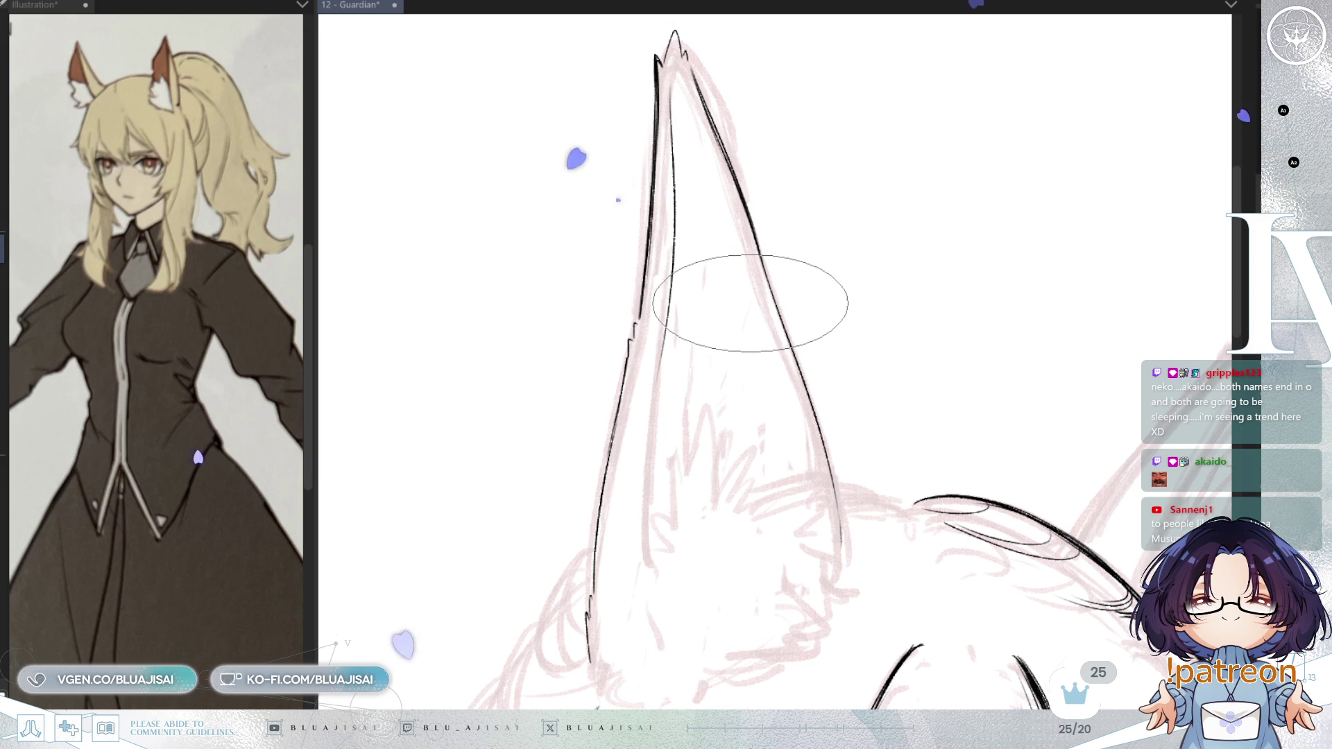
key("ctrl+z")
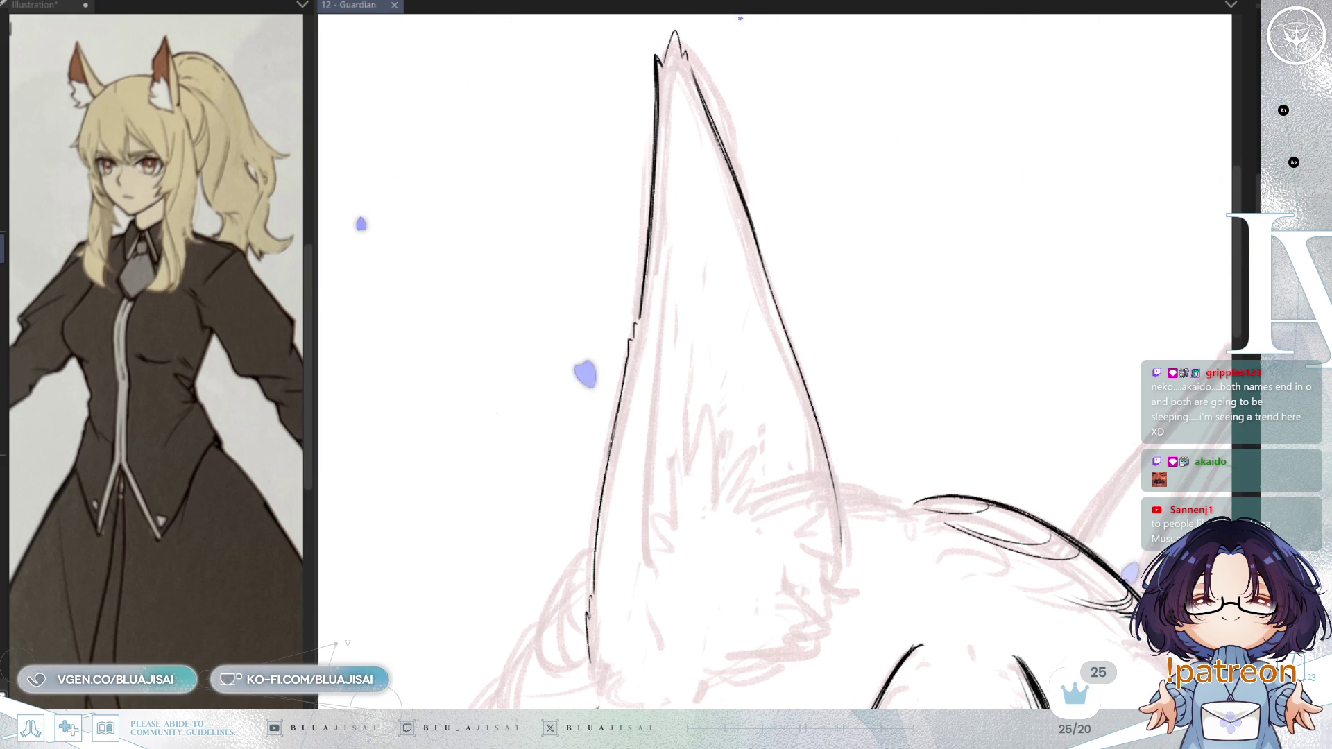
left_click_drag(673, 106, 673, 250)
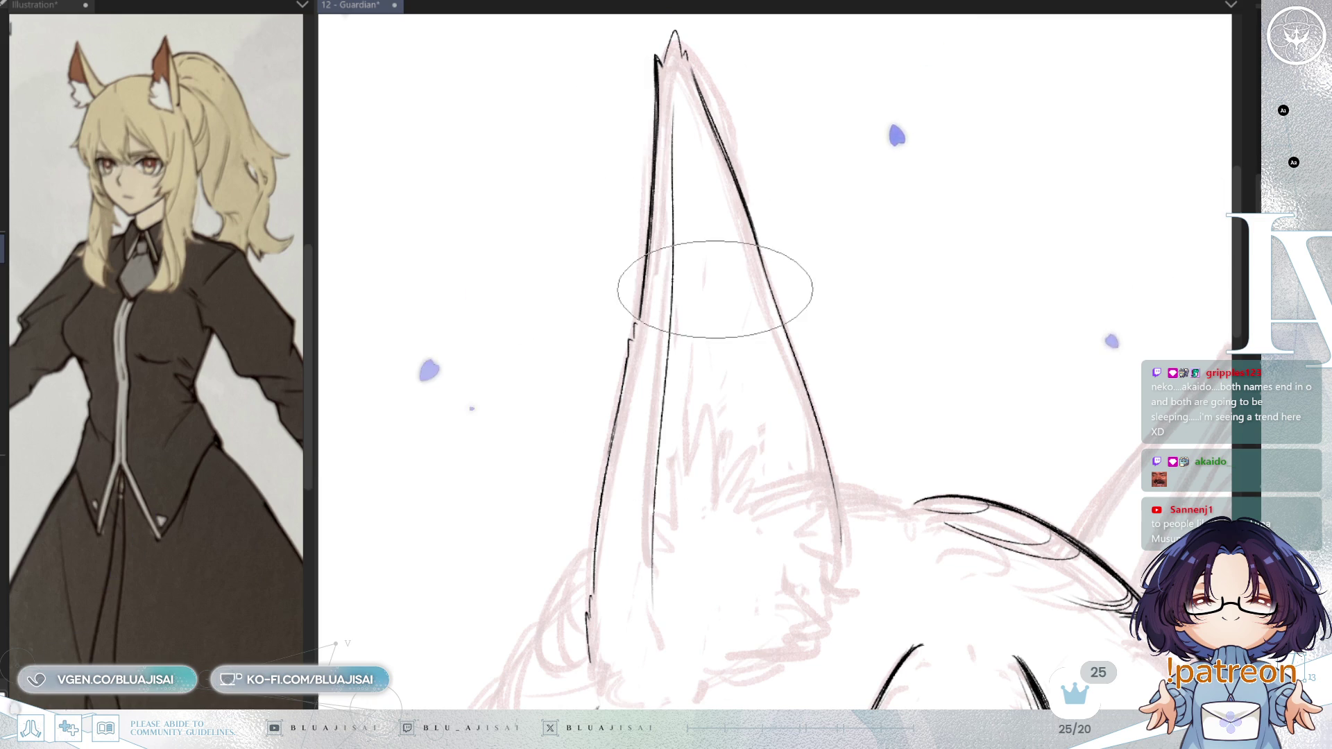
left_click_drag(673, 108, 643, 600)
key("ctrl+z")
left_click_drag(697, 111, 670, 648)
key("ctrl+z")
left_click_drag(669, 110, 687, 653)
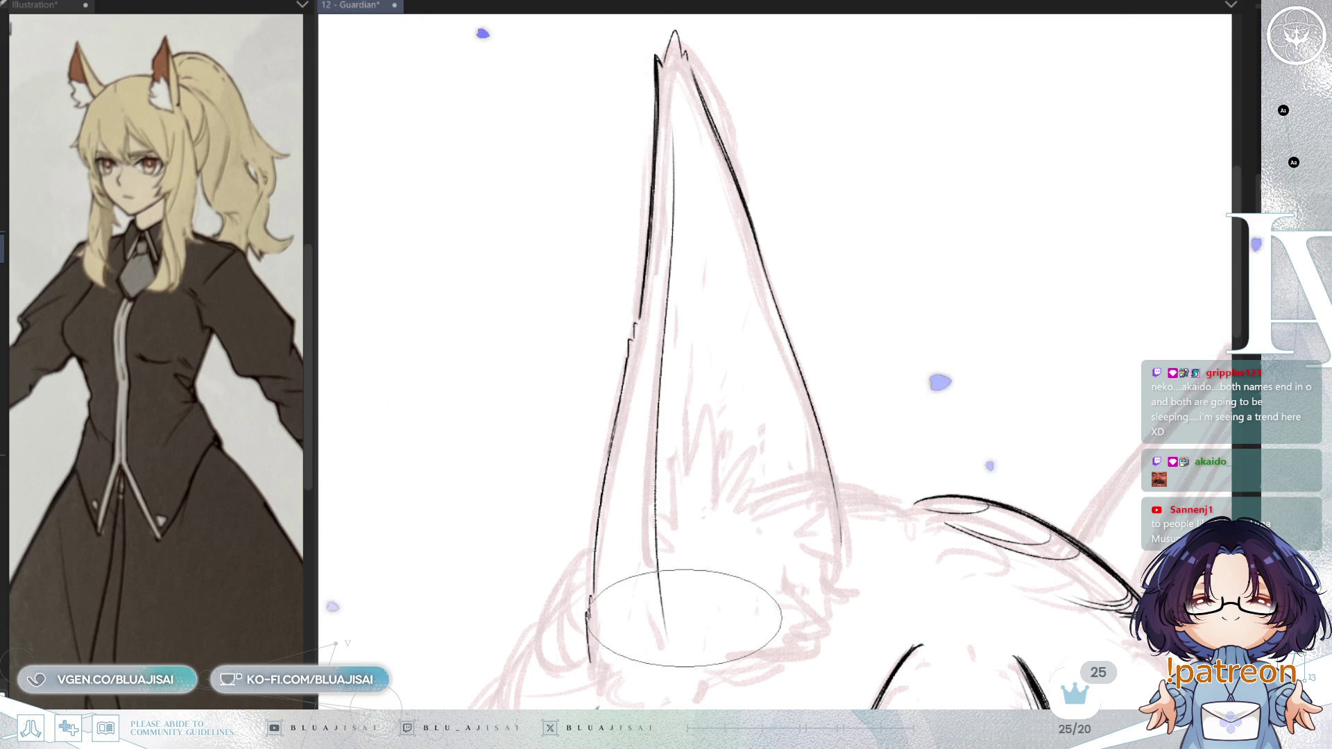
key("ctrl+z")
left_click_drag(675, 132, 645, 568)
key("ctrl+z")
left_click_drag(666, 110, 645, 569)
key("ctrl+z")
left_click_drag(675, 94, 649, 570)
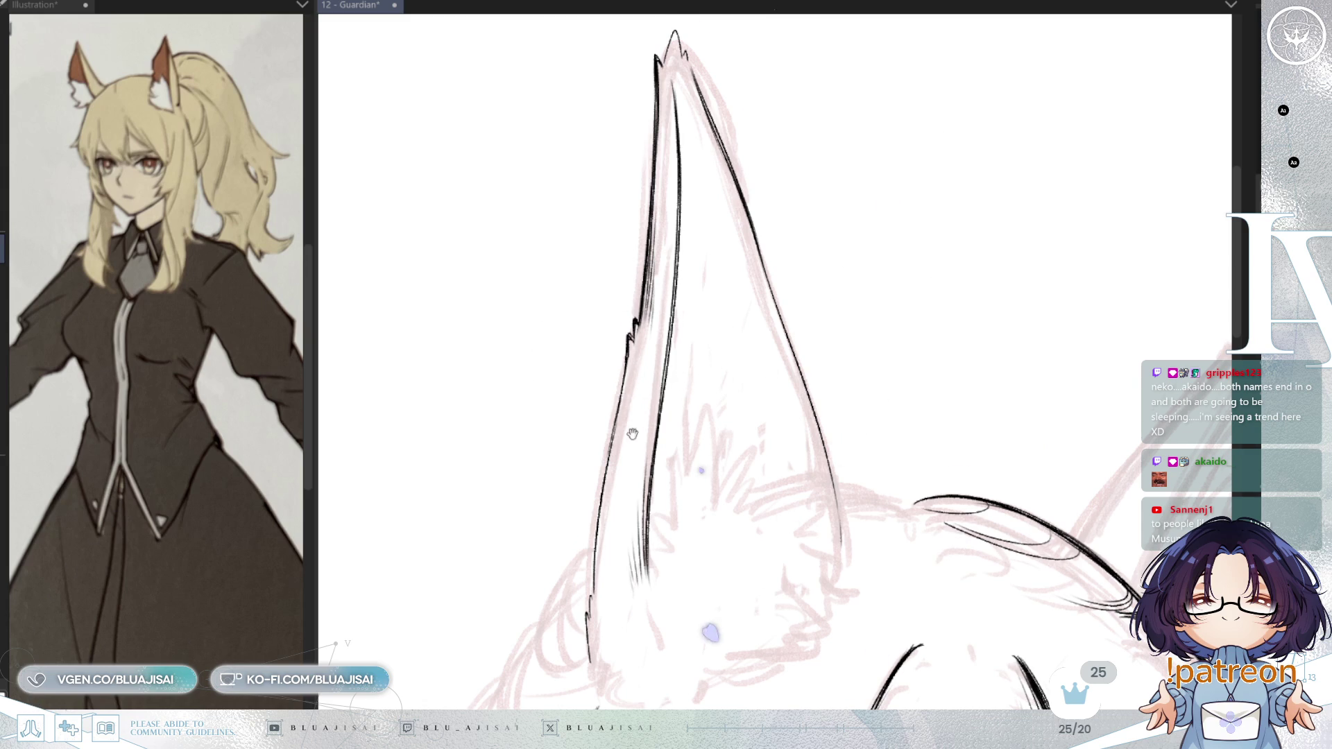
- Zoom in on the ear tip and darken the top of the inner ear line
left_click_drag(630, 425, 641, 349)
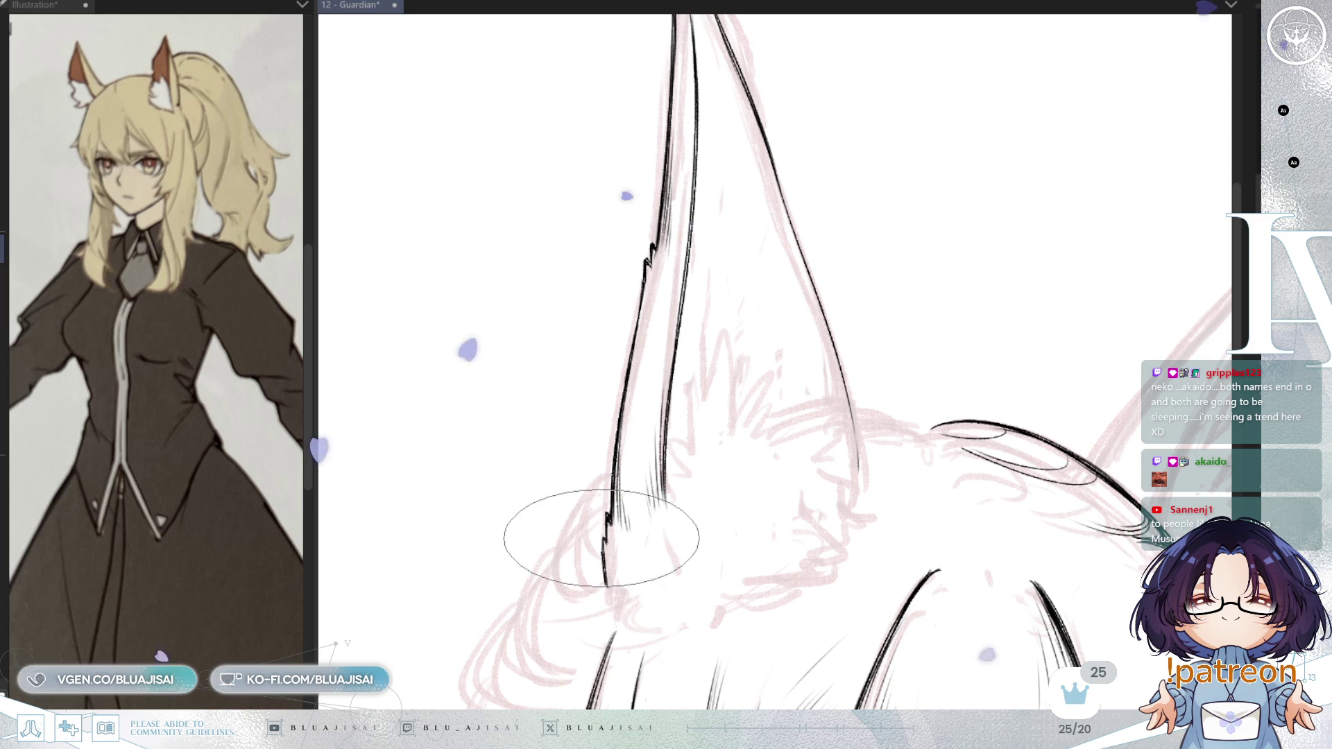
scroll(610, 530, "up", 2)
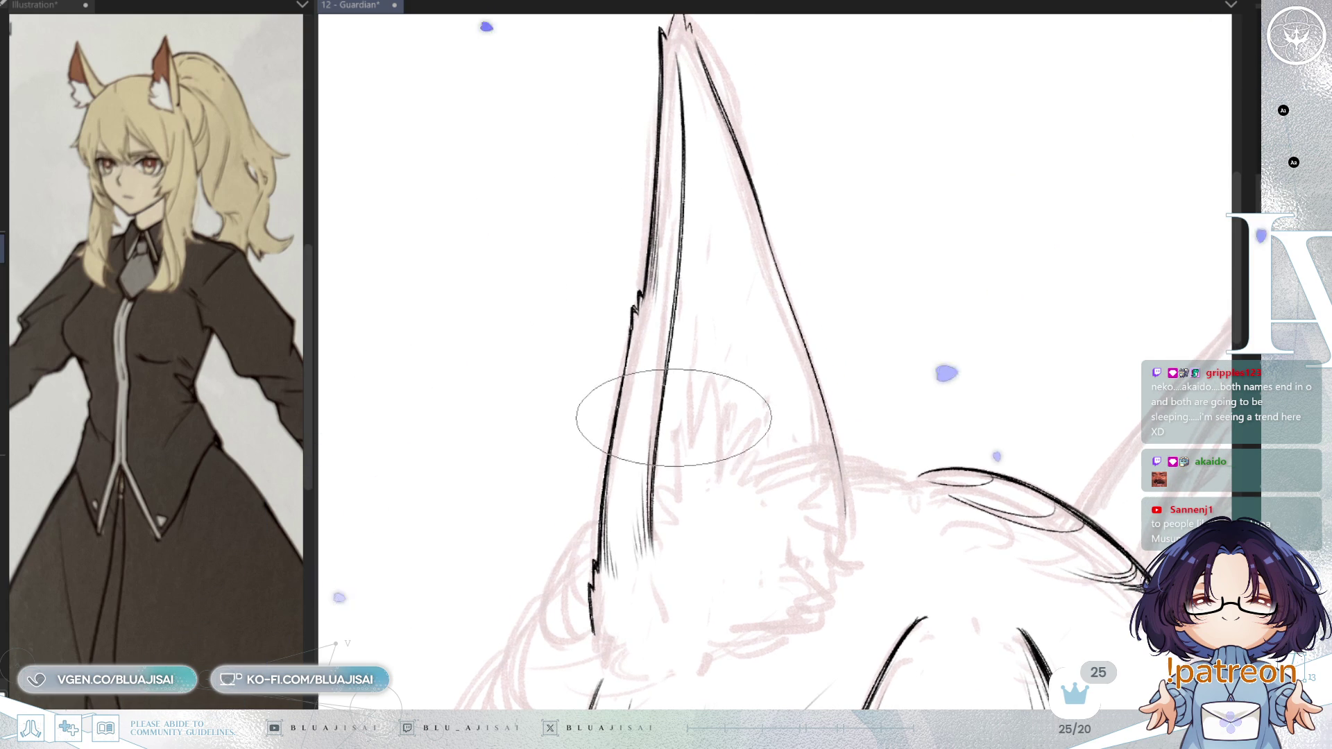
scroll(673, 417, "up", 1)
scroll(694, 416, "up", 2)
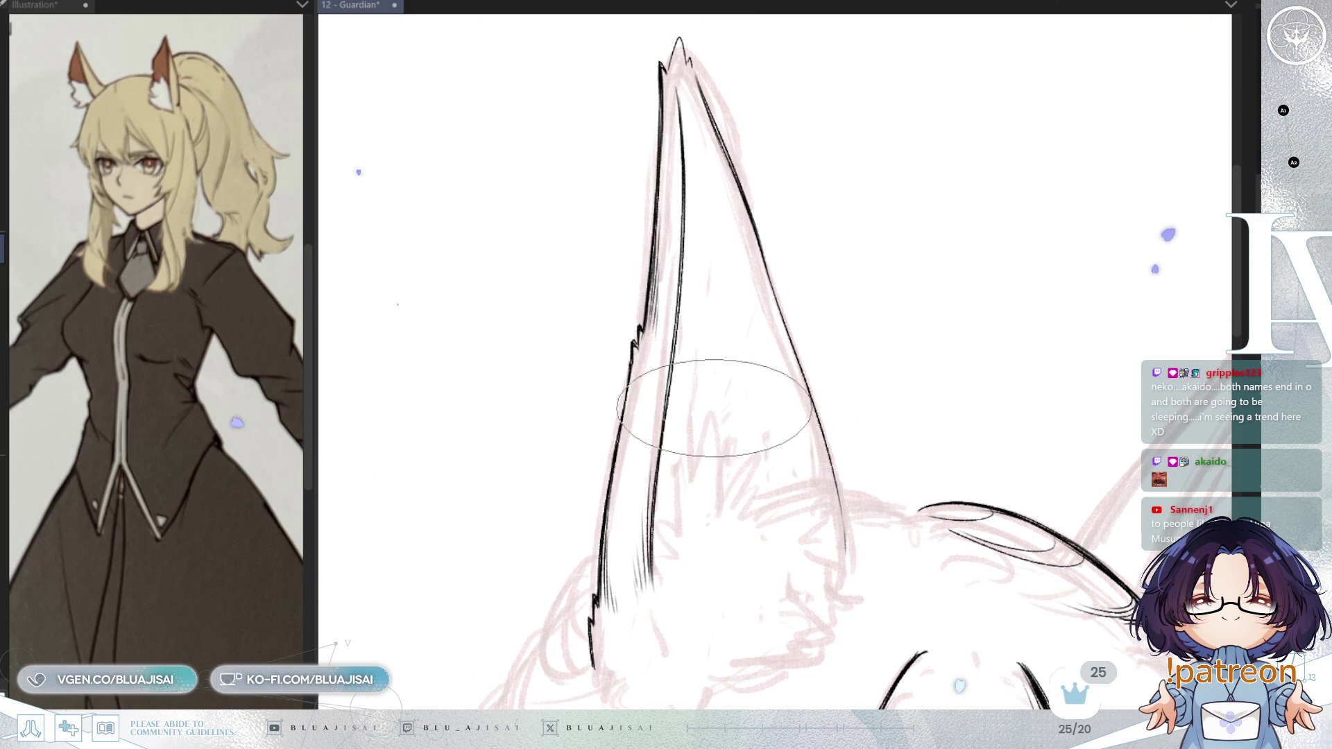
scroll(704, 416, "up", 2)
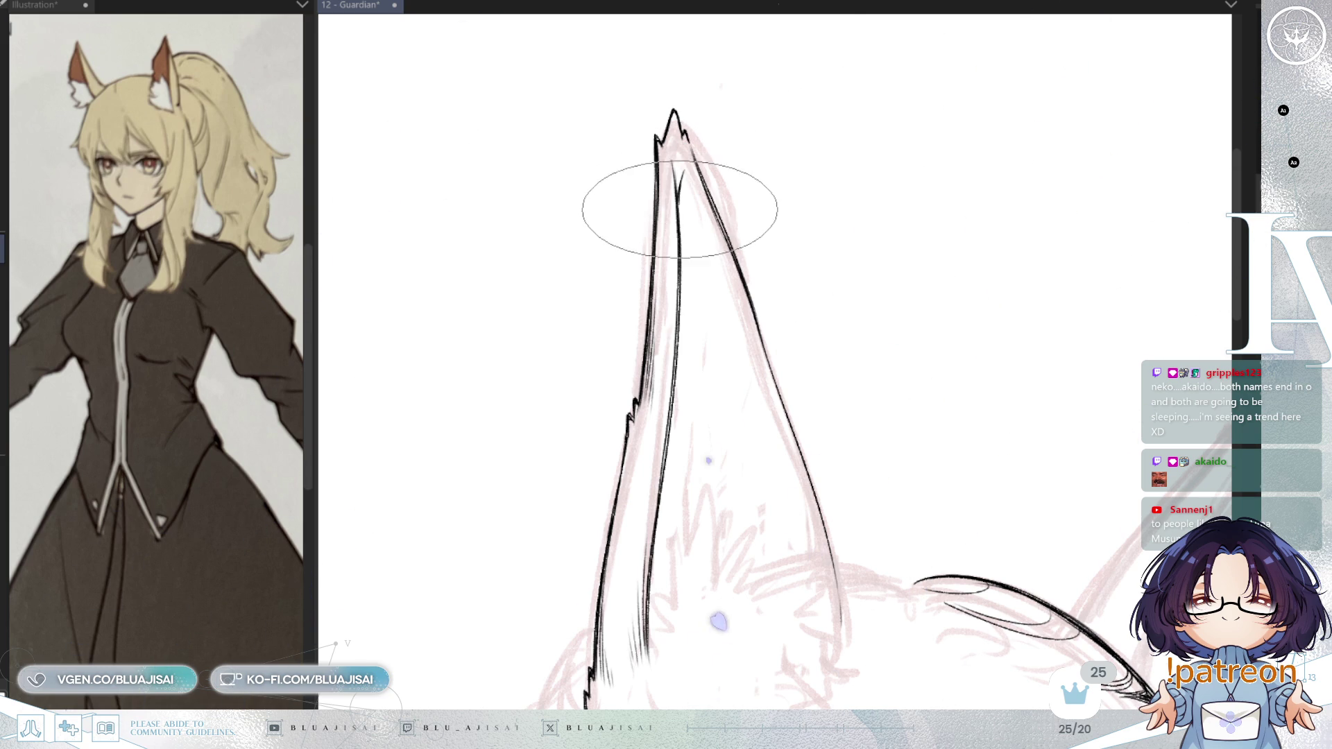
left_click_drag(678, 166, 677, 182)
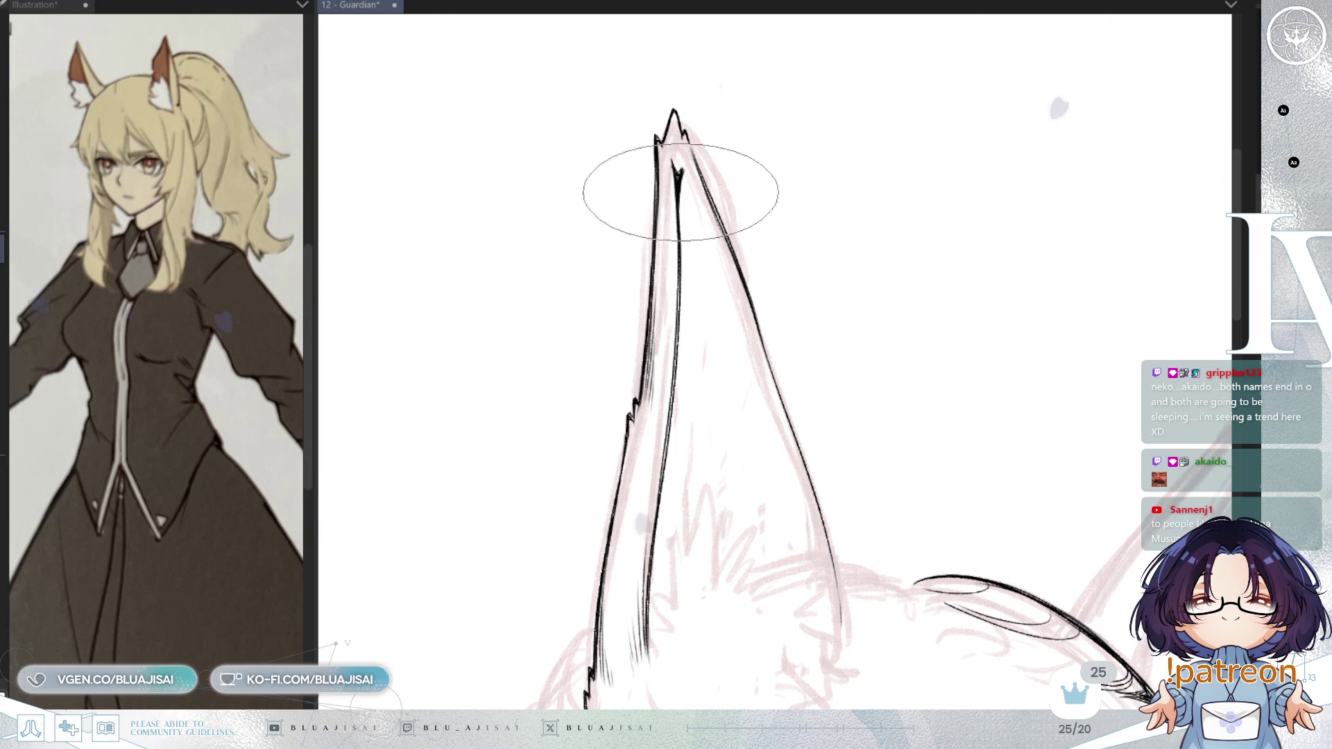
key("h")
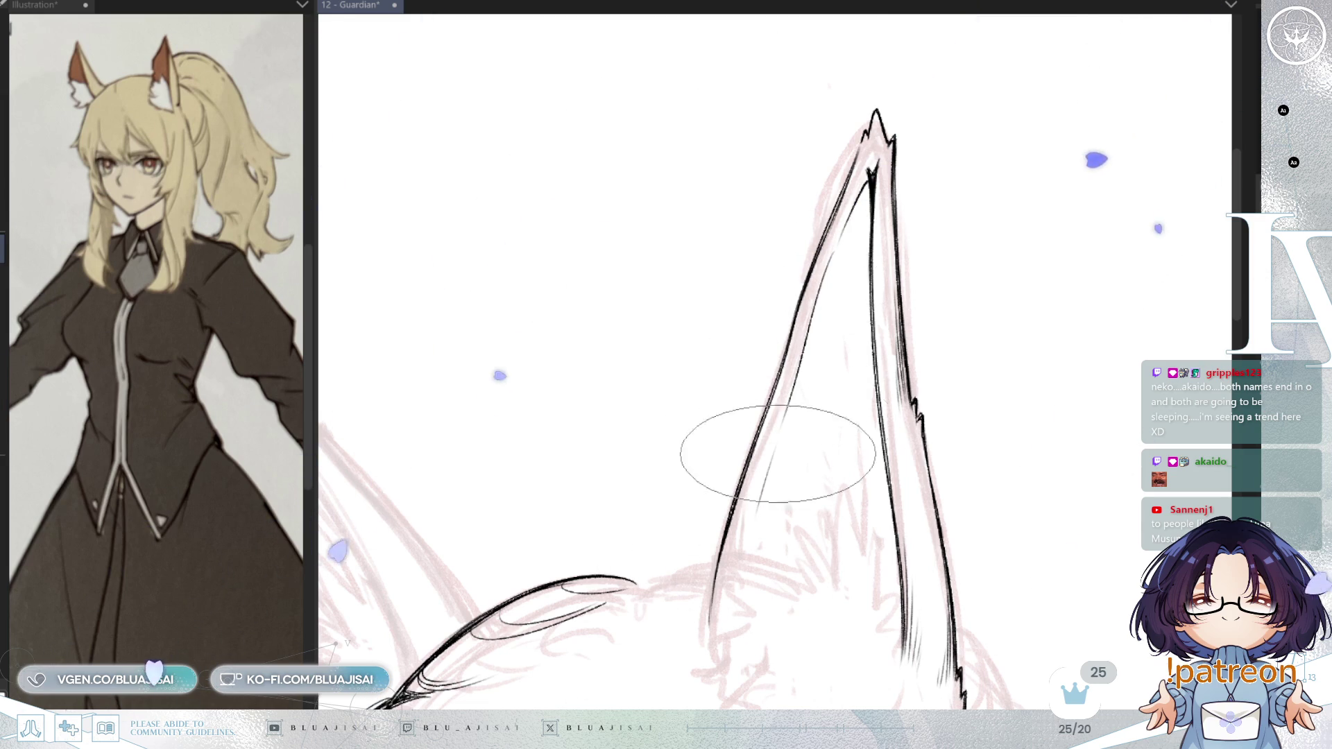
- Hatch short fur strokes along the ear's lower edge and shift the view toward the tip
mouse_move(764, 484)
left_mouse_down()
mouse_move(729, 550)
mouse_move(714, 491)
mouse_move(729, 535)
left_mouse_up()
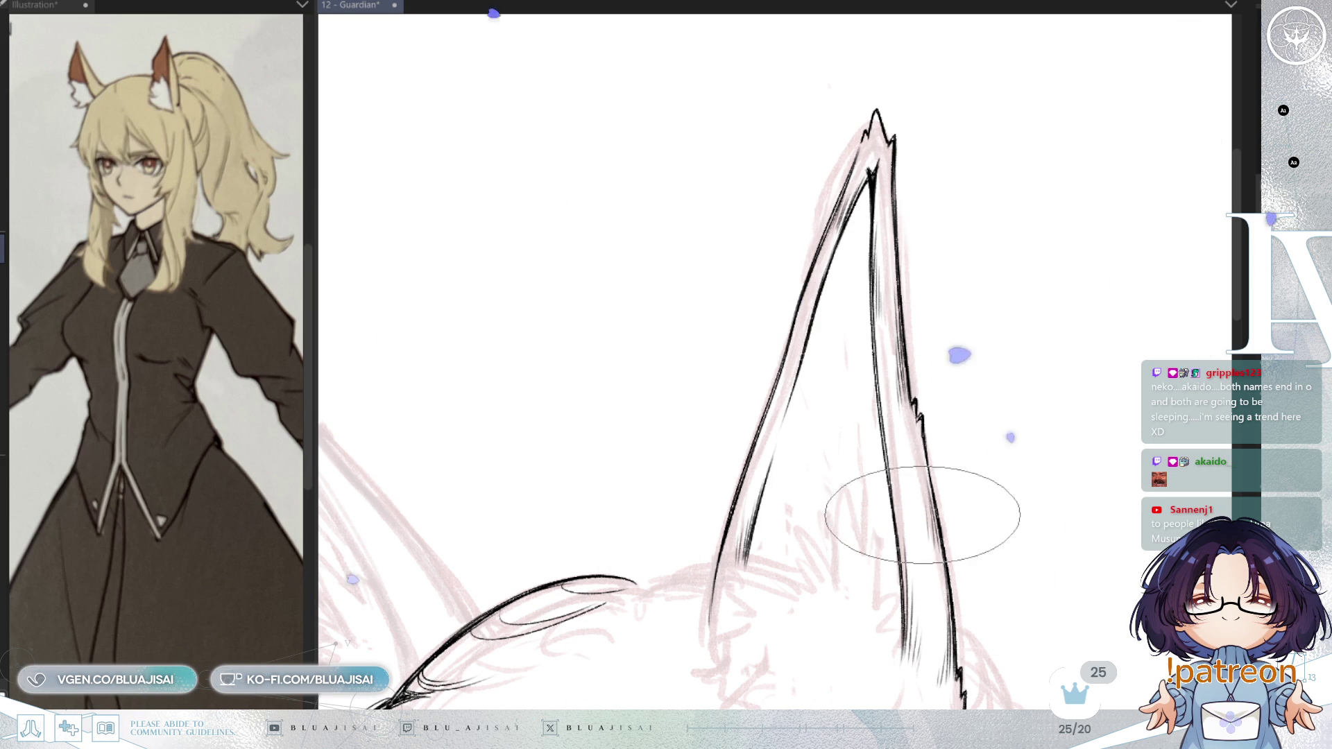
left_click_drag(913, 473, 903, 382)
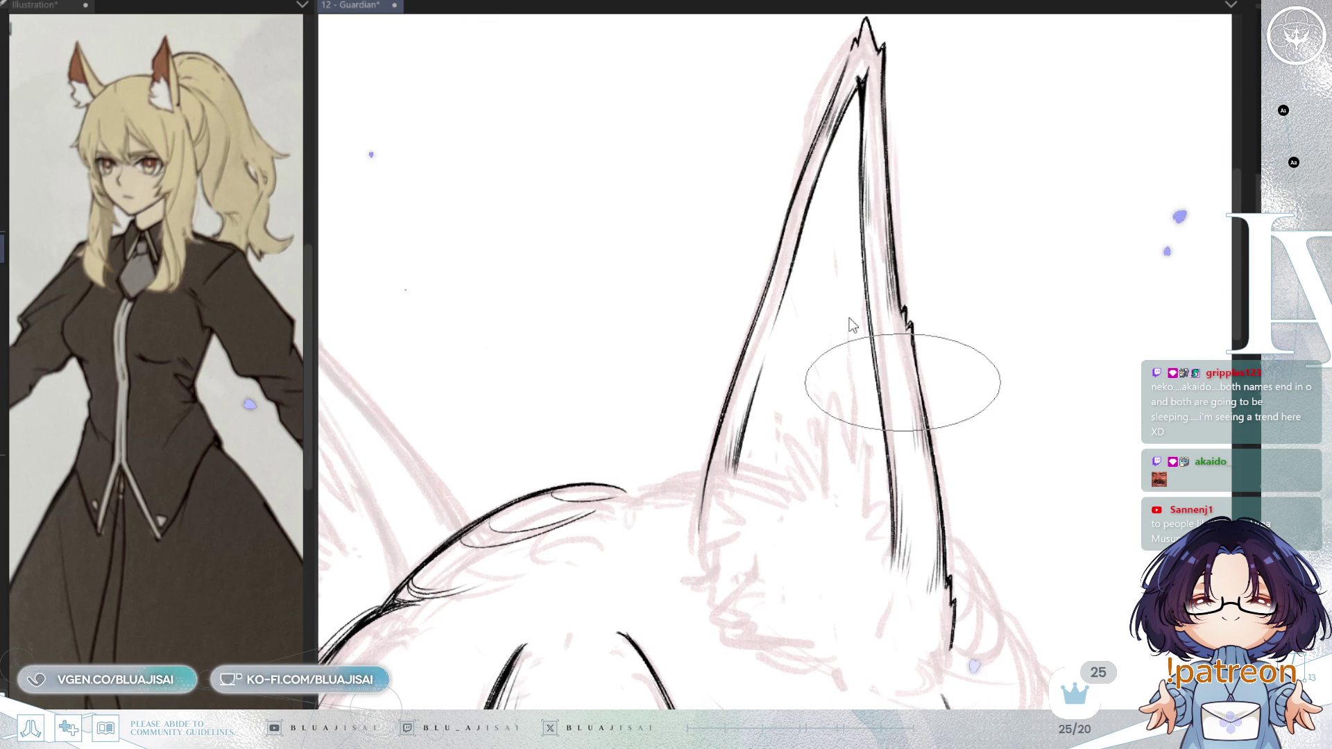